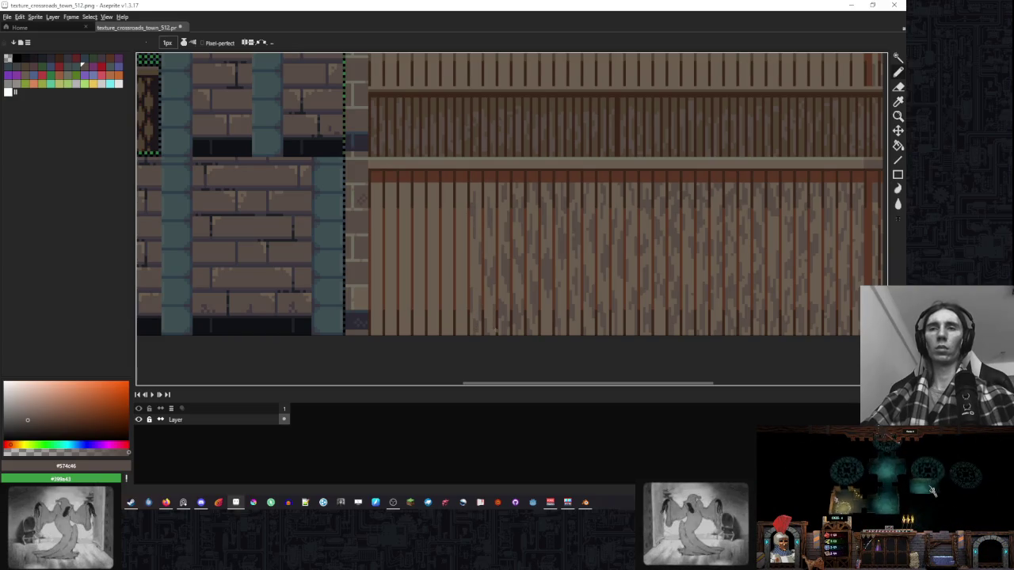
Zoom and pan across the texture sheet to the plank wall.
scroll(495, 331, "down", 1)
scroll(596, 294, "down", 1)
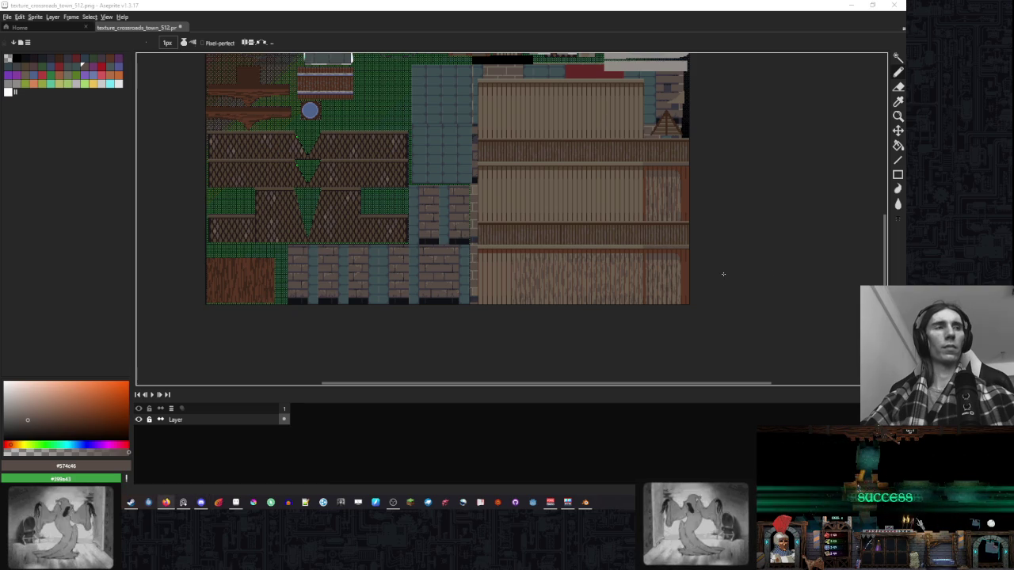
left_click_drag(548, 239, 558, 202)
scroll(519, 242, "up", 3)
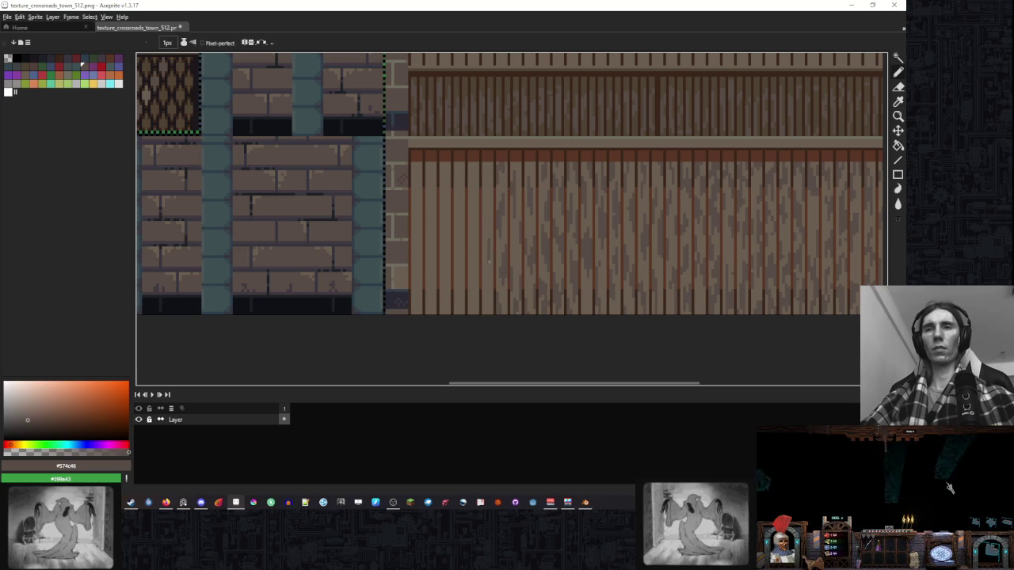
scroll(488, 205, "up", 1)
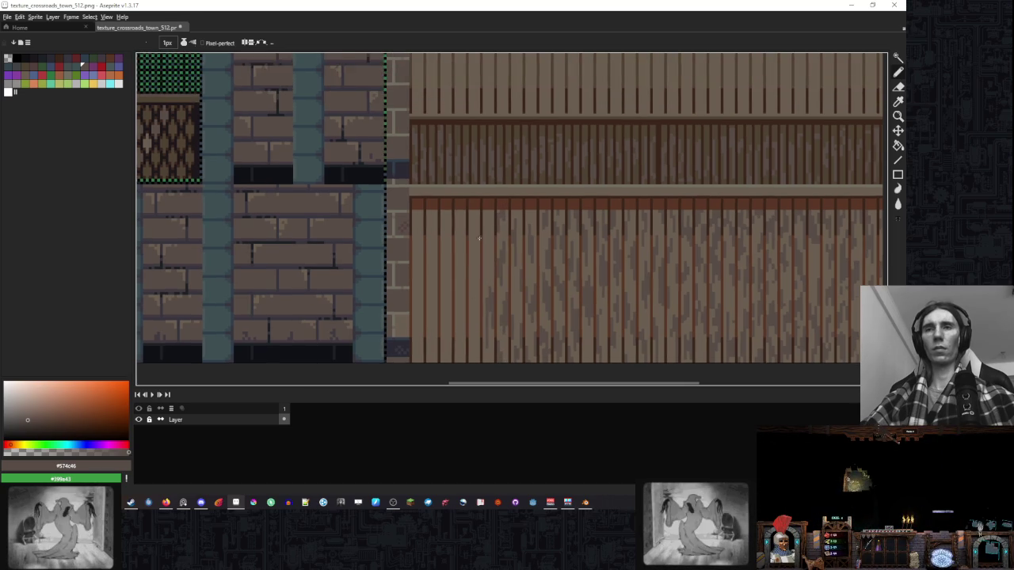
scroll(482, 259, "up", 1)
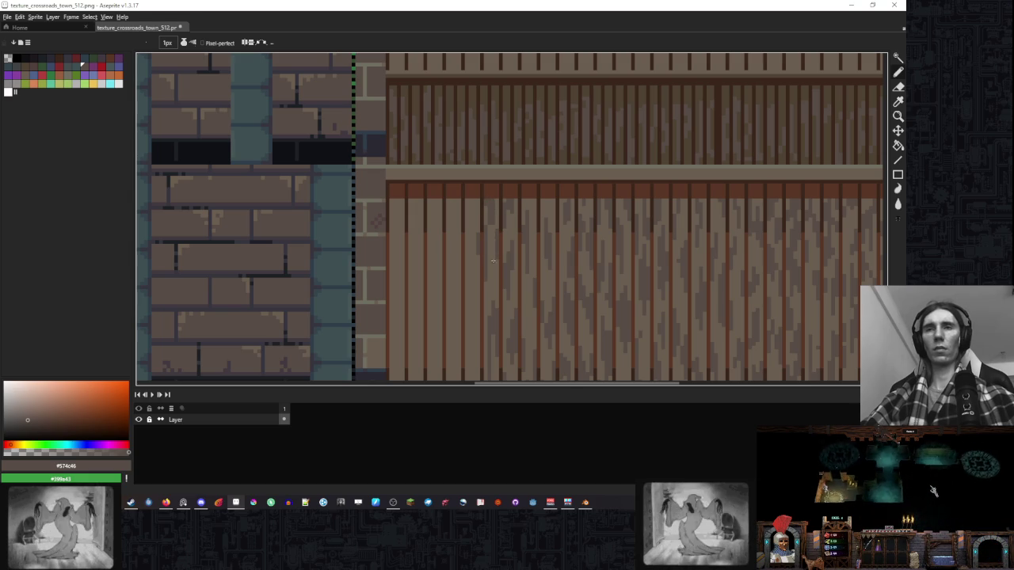
scroll(493, 237, "down", 2)
scroll(491, 253, "down", 2)
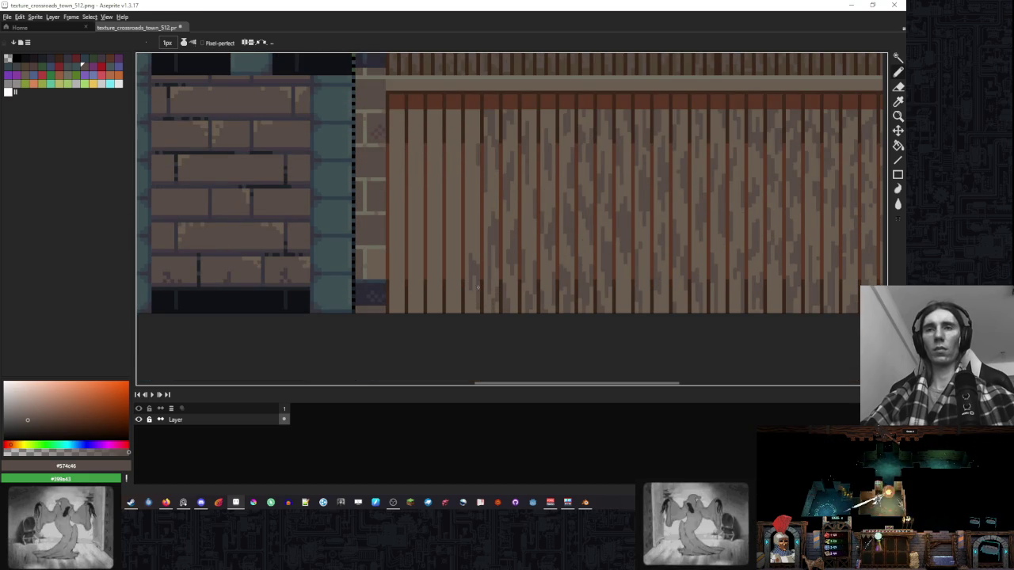
scroll(471, 279, "up", 2)
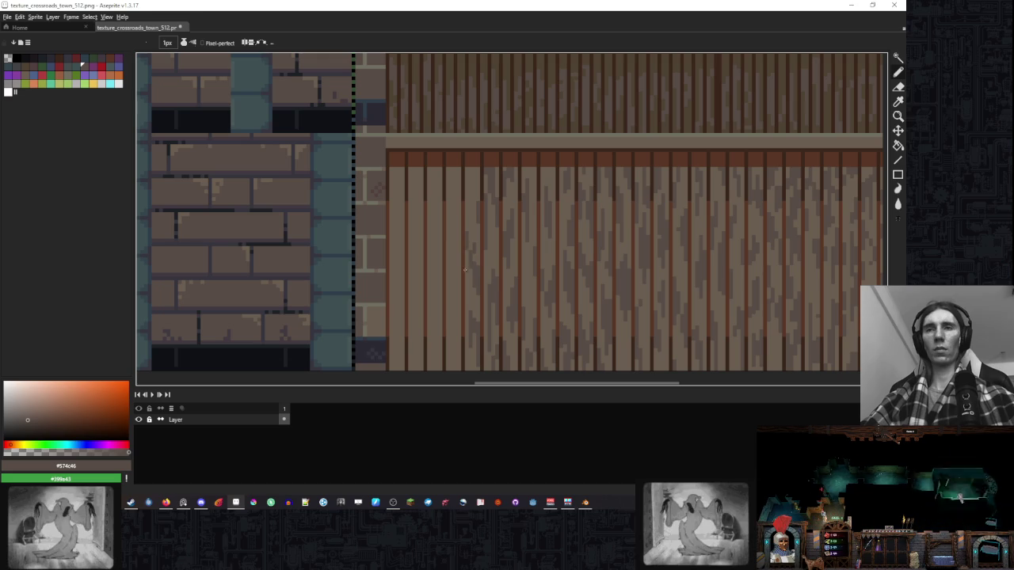
scroll(467, 254, "up", 2)
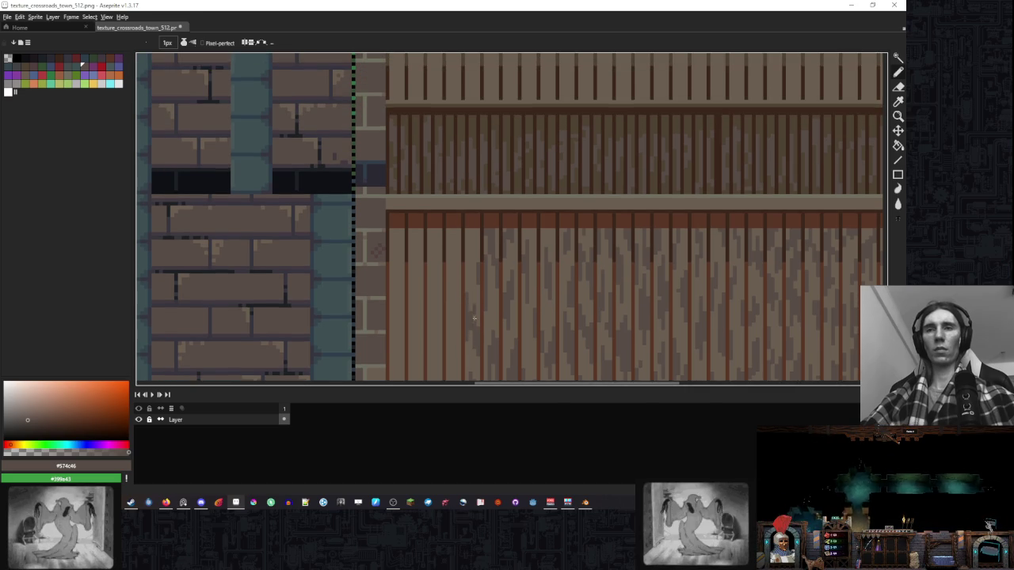
scroll(476, 226, "down", 2)
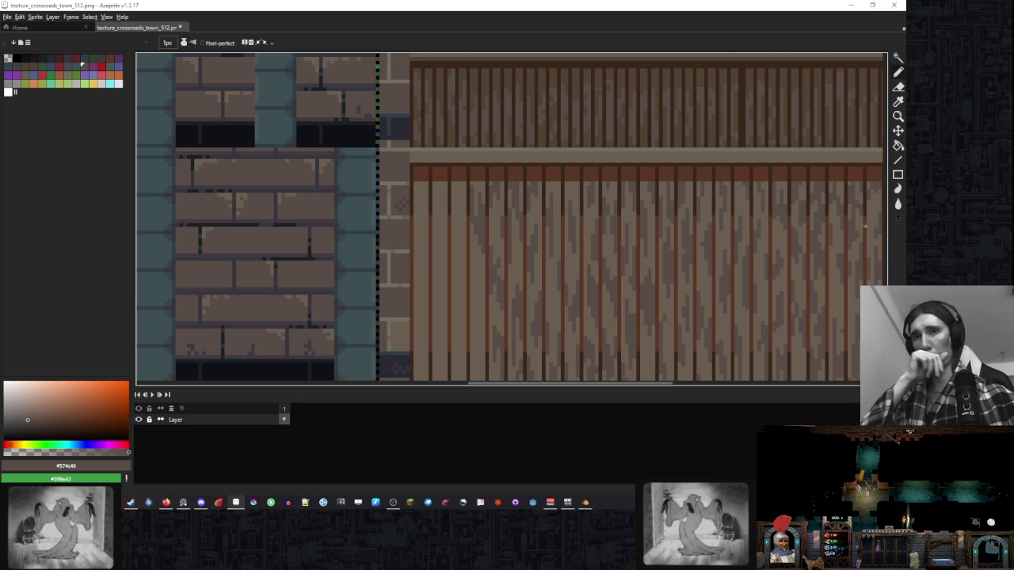
left_click_drag(483, 208, 527, 184)
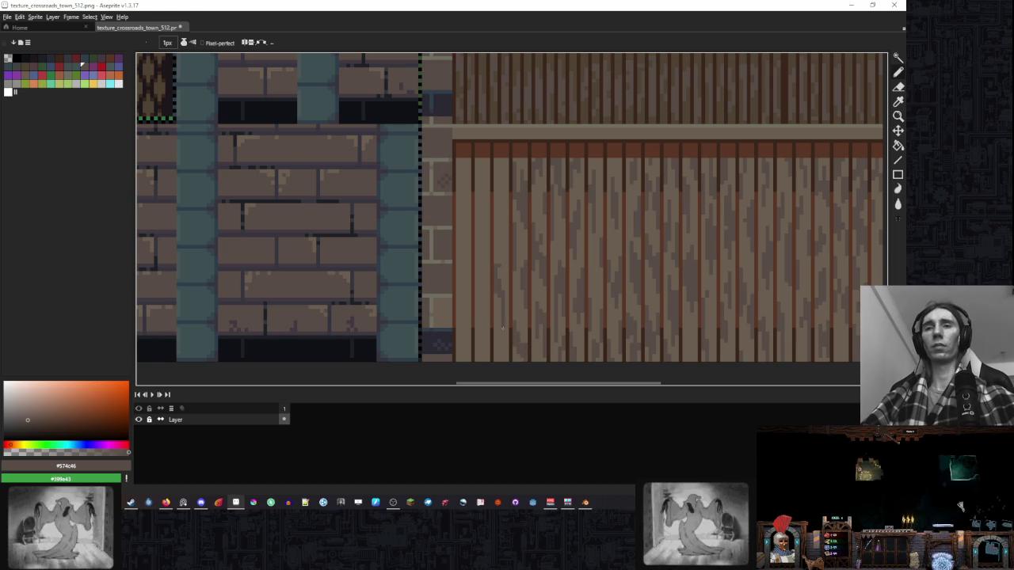
scroll(503, 275, "up", 2)
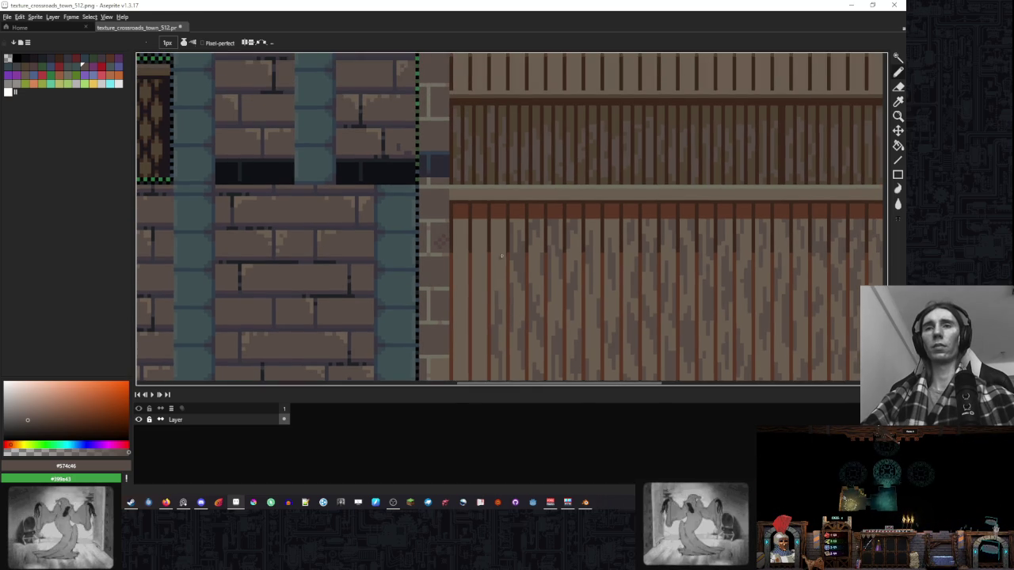
scroll(489, 224, "down", 3)
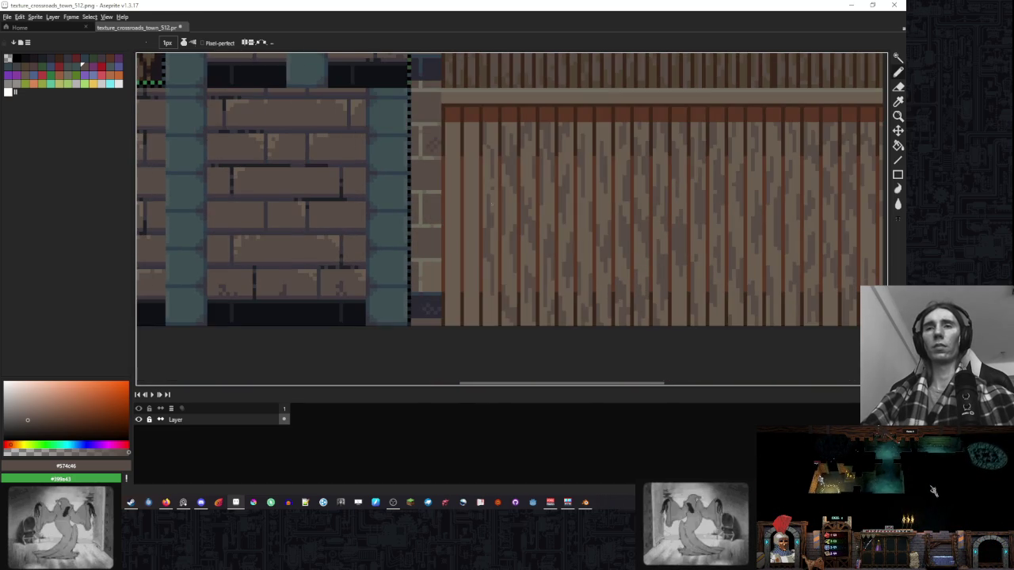
scroll(494, 214, "up", 1)
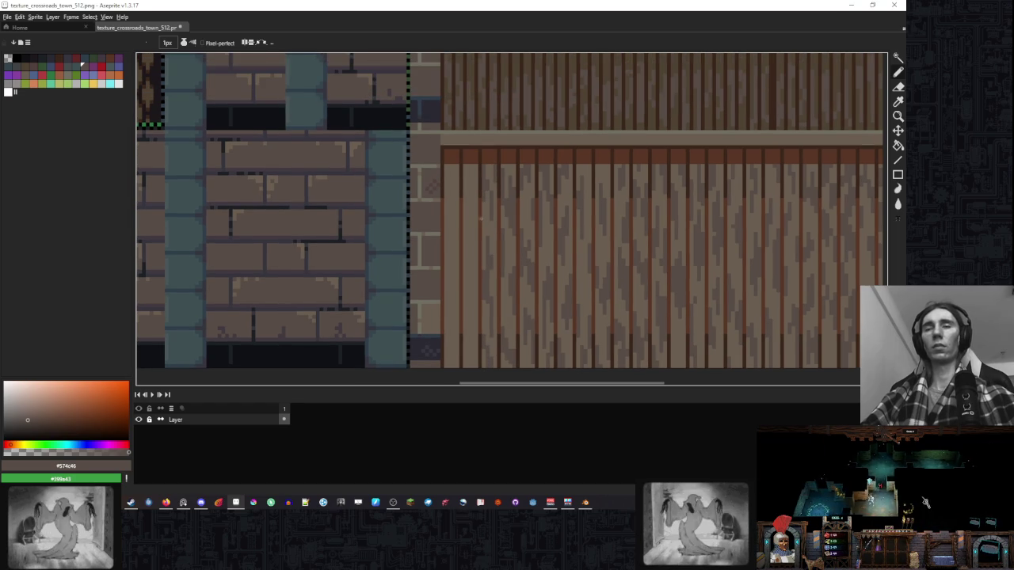
scroll(483, 190, "down", 1)
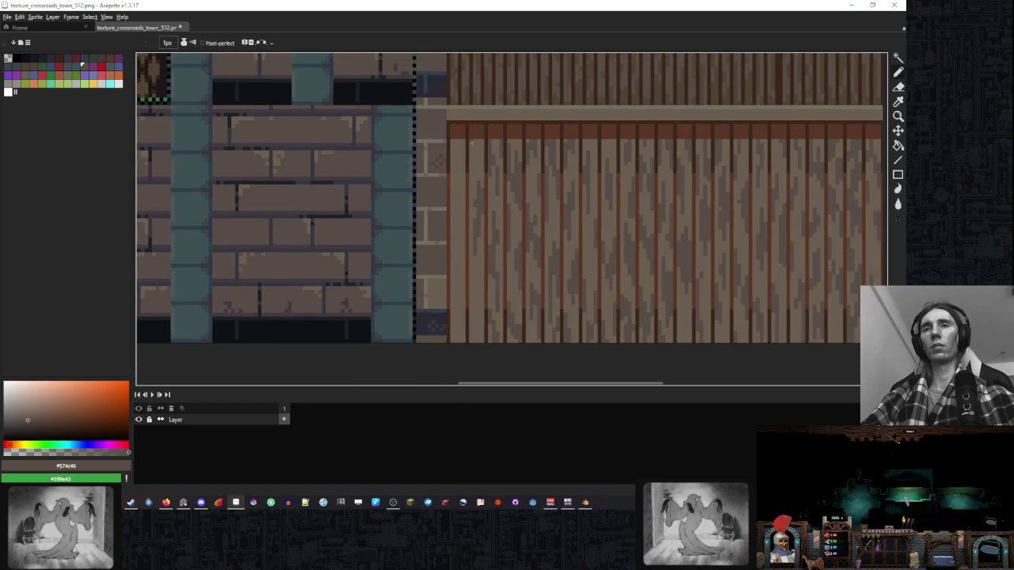
scroll(481, 133, "down", 1)
scroll(482, 190, "down", 2)
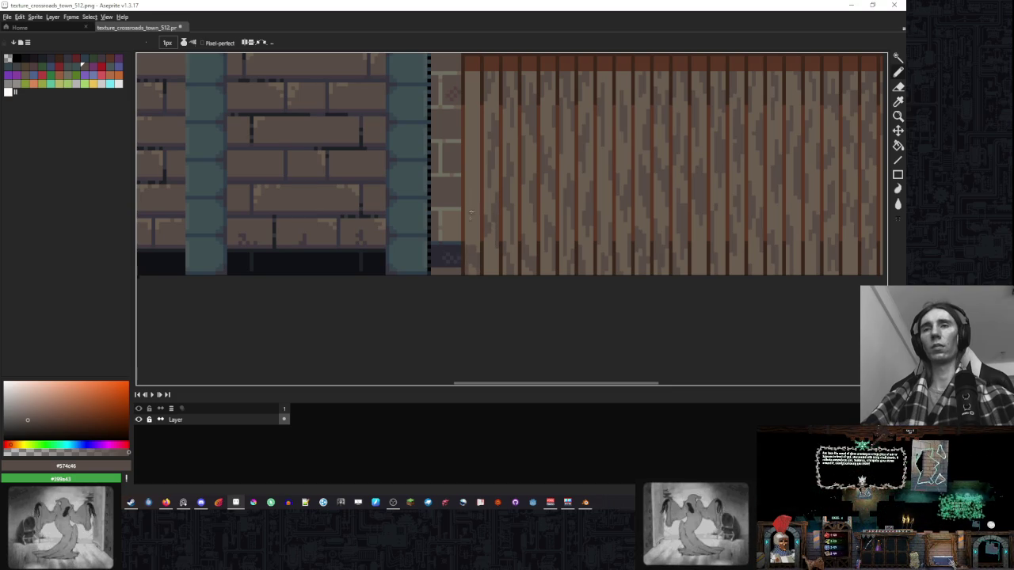
scroll(469, 219, "up", 3)
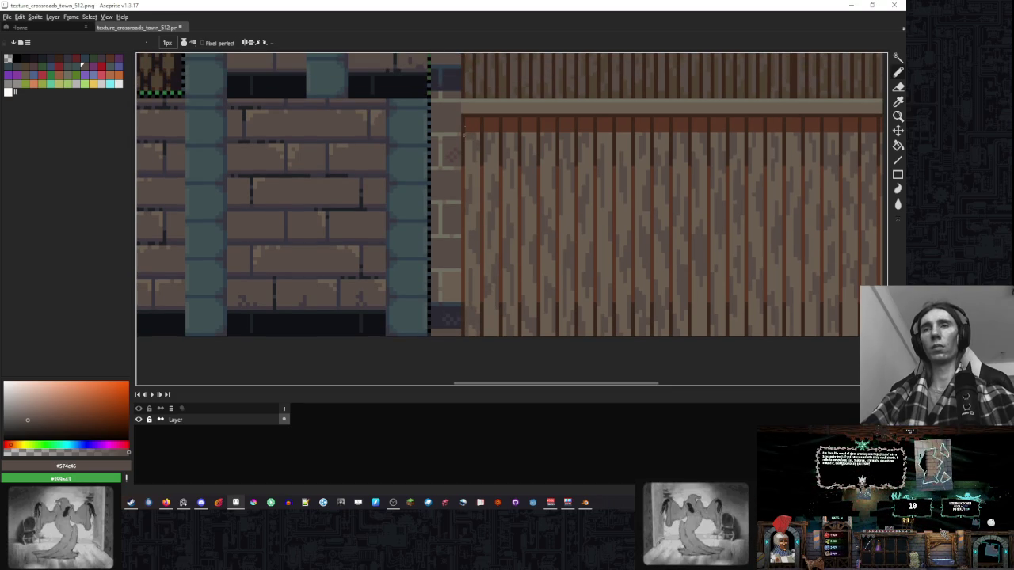
scroll(464, 126, "down", 1)
scroll(464, 126, "down", 1)
scroll(515, 175, "up", 1)
scroll(559, 218, "up", 1)
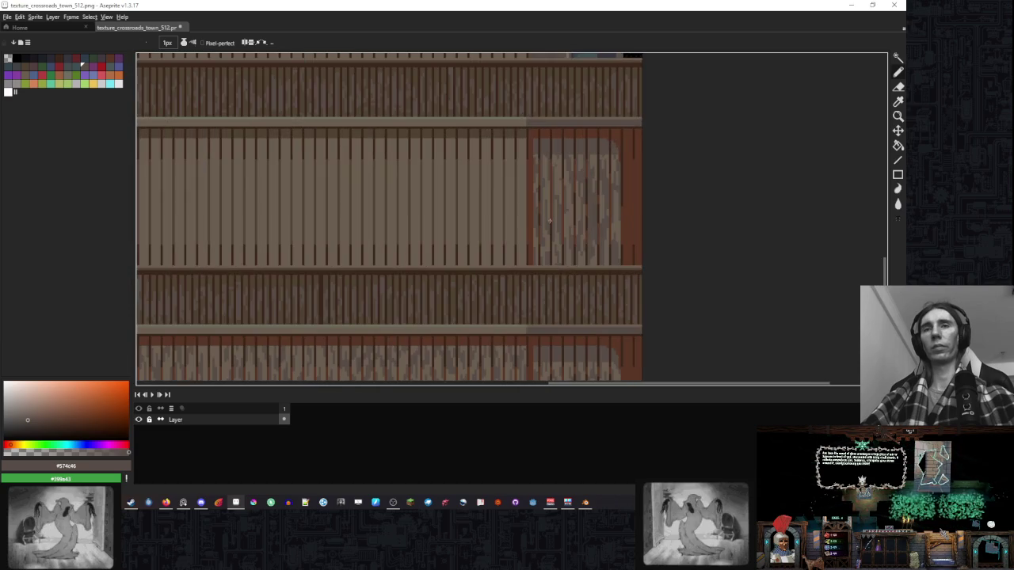
scroll(560, 218, "up", 1)
scroll(555, 229, "down", 2)
scroll(541, 259, "up", 1)
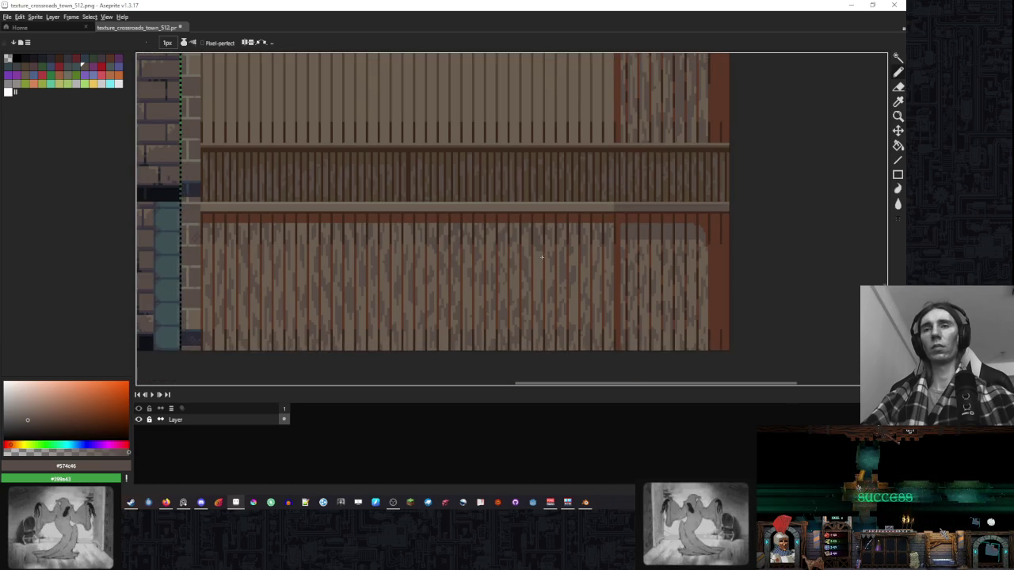
scroll(541, 259, "up", 1)
scroll(652, 229, "down", 1)
Select the lower plank panel and eyedrop the dark brown #3b271c from its stripes.
key("m")
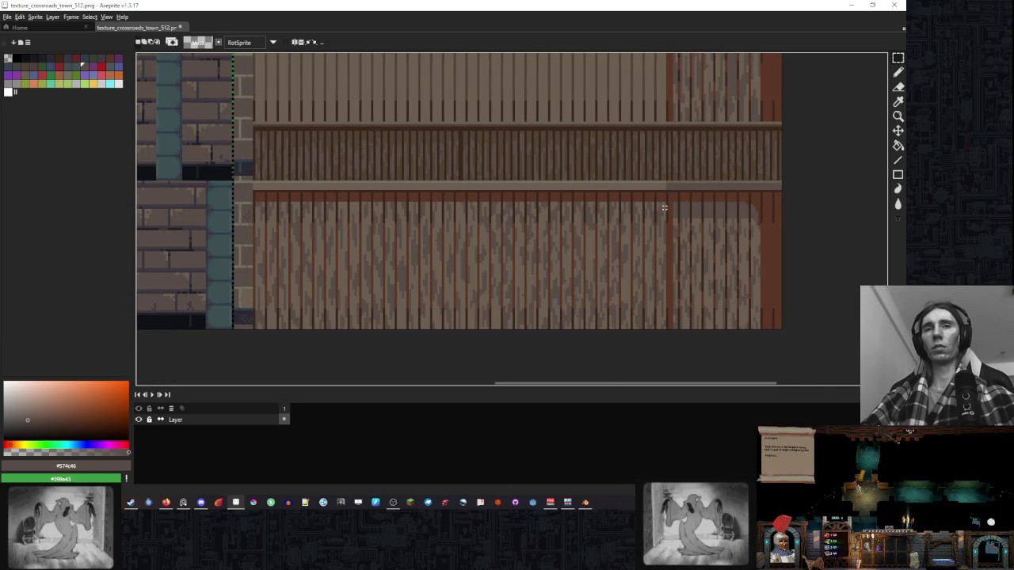
left_click_drag(667, 201, 256, 330)
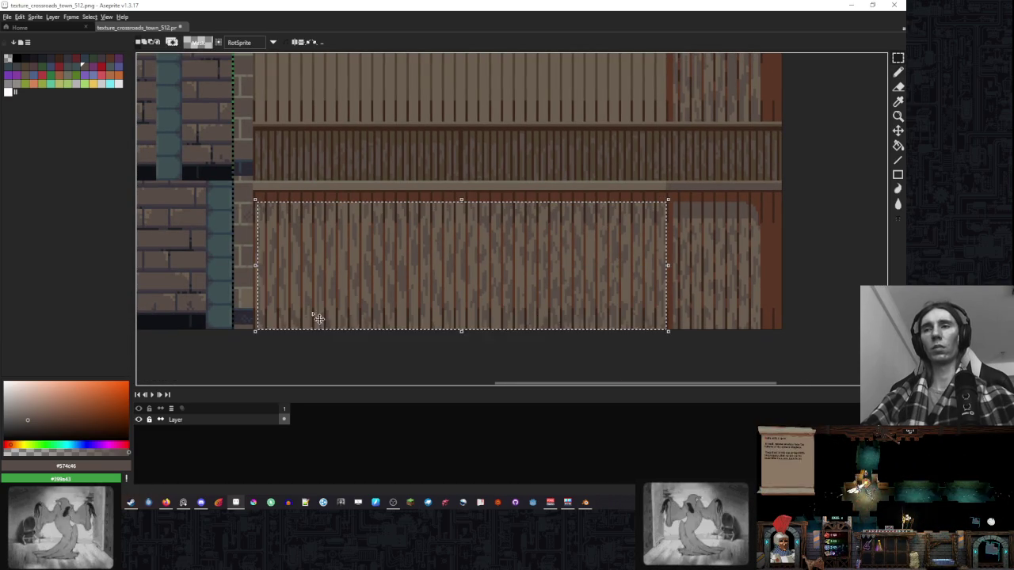
scroll(273, 226, "up", 1)
left_click_drag(687, 205, 638, 158)
left_click(607, 170)
key("ctrl+d")
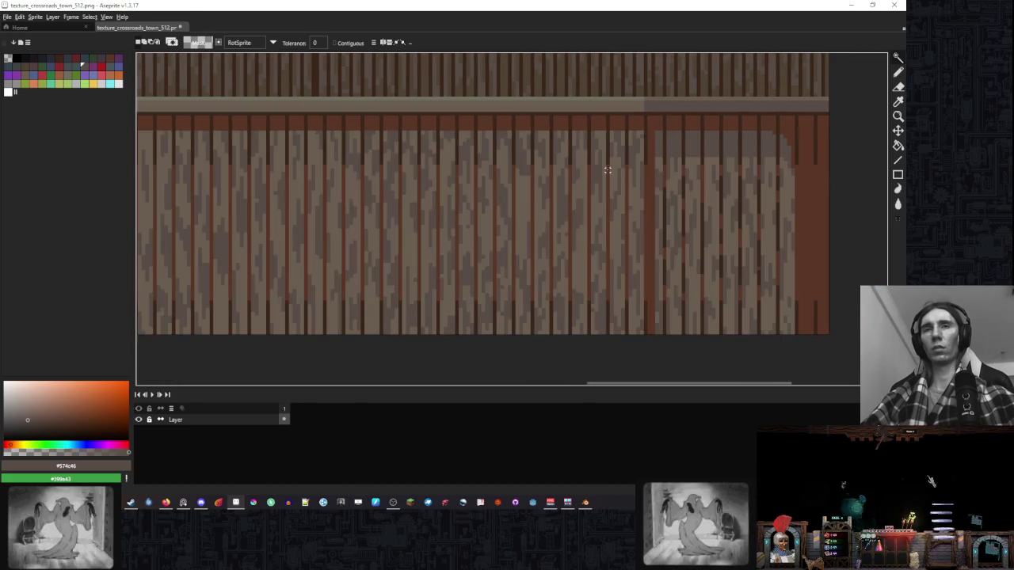
left_click(615, 169)
left_click(610, 162, "alt")
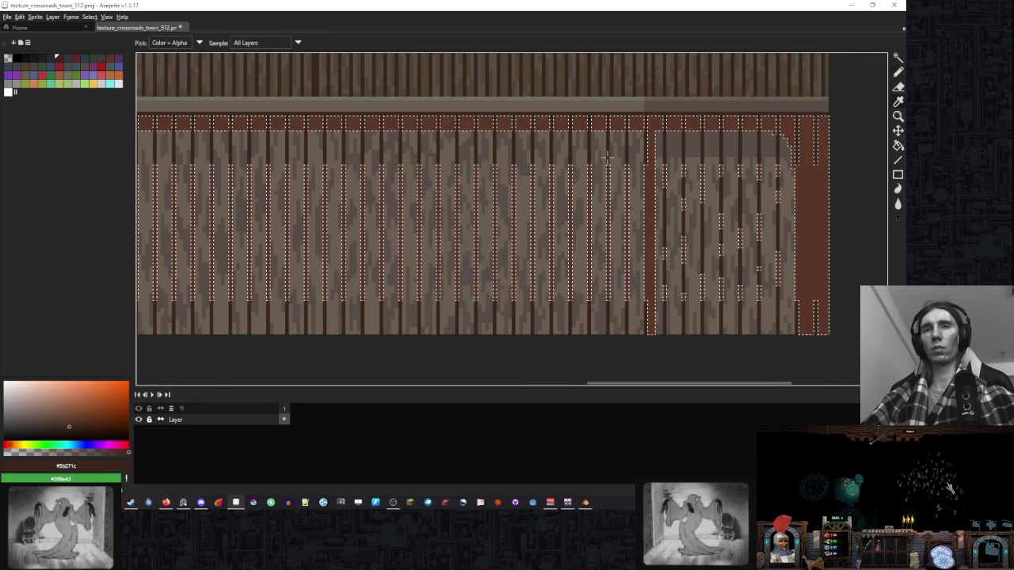
key("ctrl+d")
Draw pencil strokes framing the plank wall's right end, then eyedrop the darker red-brown #593624.
key("b")
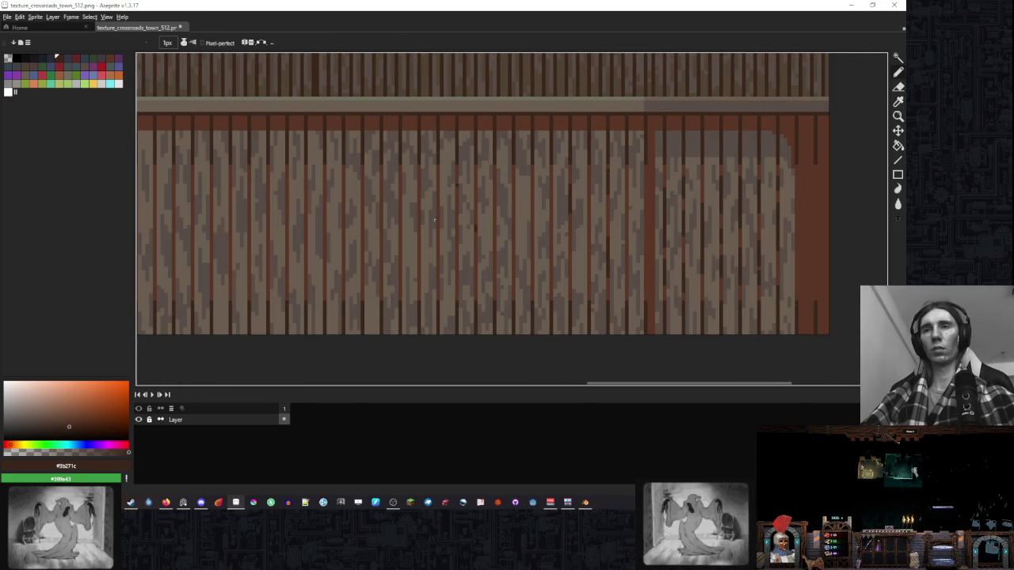
key("v")
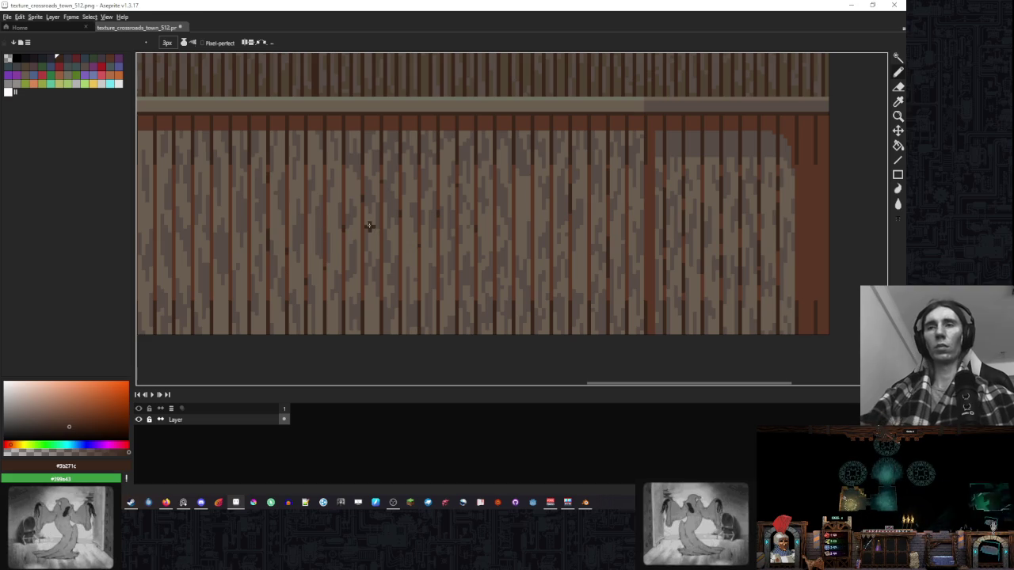
key("b")
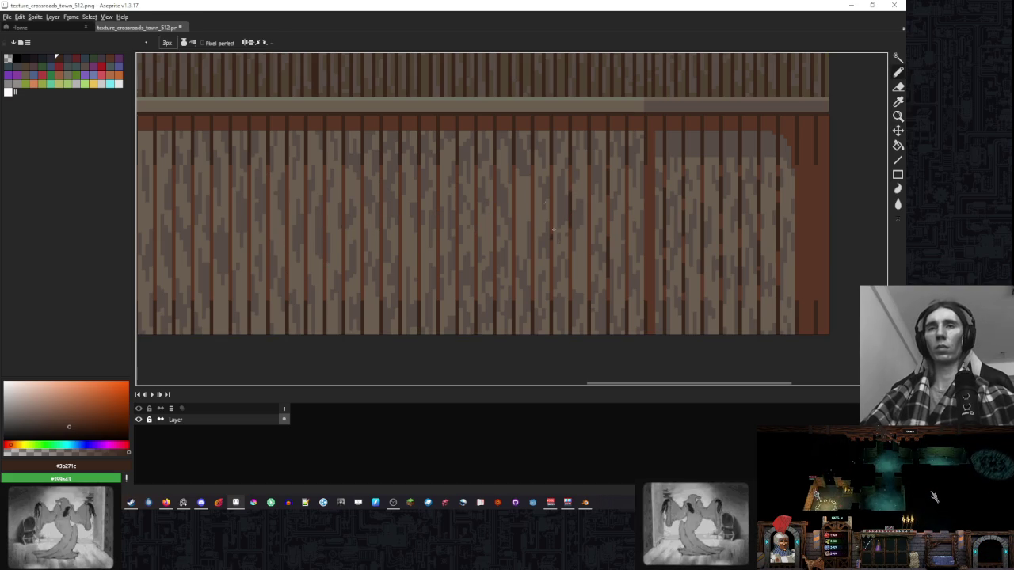
left_click_drag(283, 206, 372, 210)
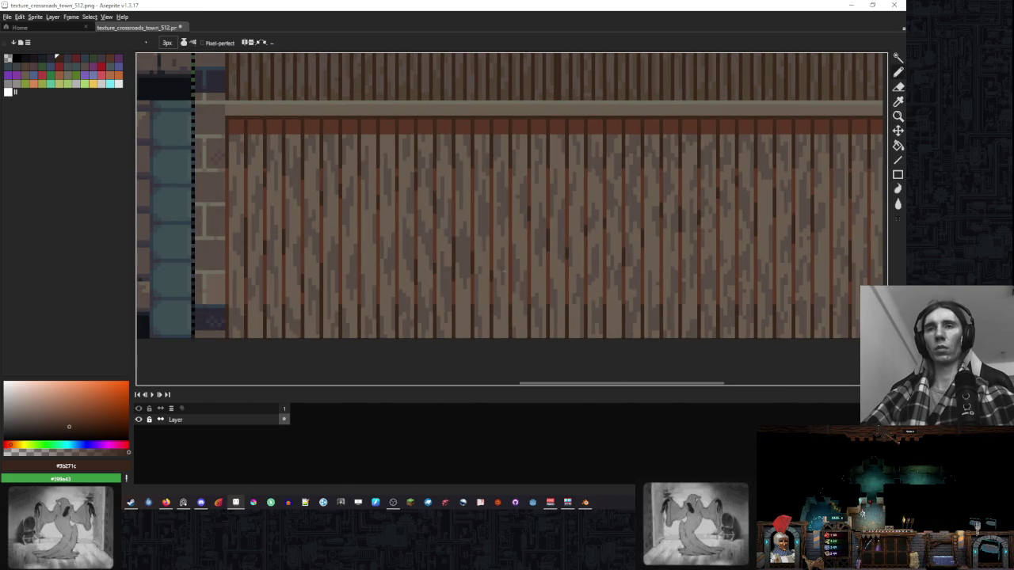
left_click_drag(687, 238, 563, 256)
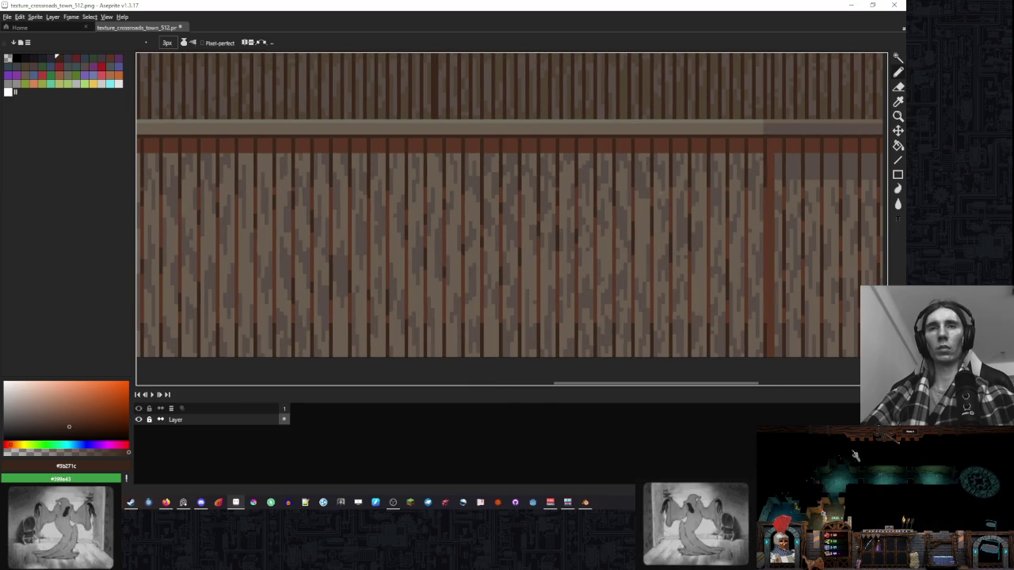
left_click_drag(300, 270, 594, 261)
left_click_drag(787, 310, 328, 306)
left_click_drag(682, 315, 626, 313)
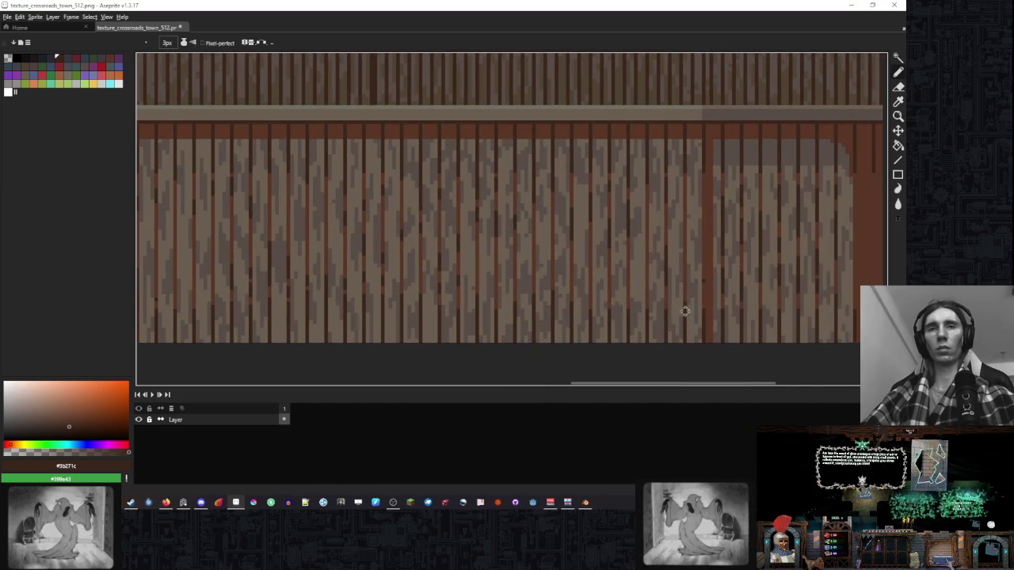
left_click_drag(657, 254, 507, 247)
scroll(507, 247, "up", 2)
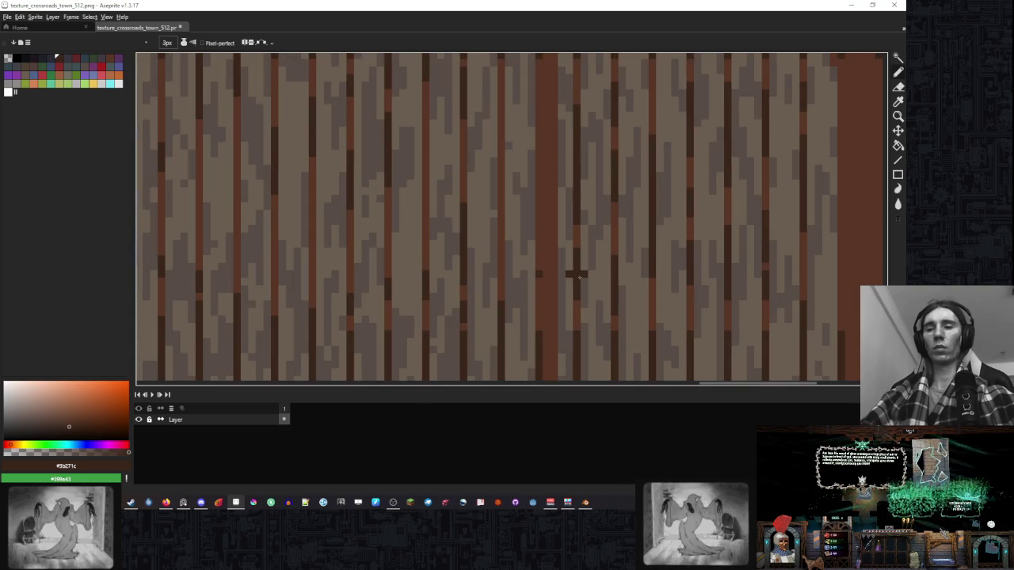
left_click(541, 262, "alt")
scroll(541, 262, "down", 3)
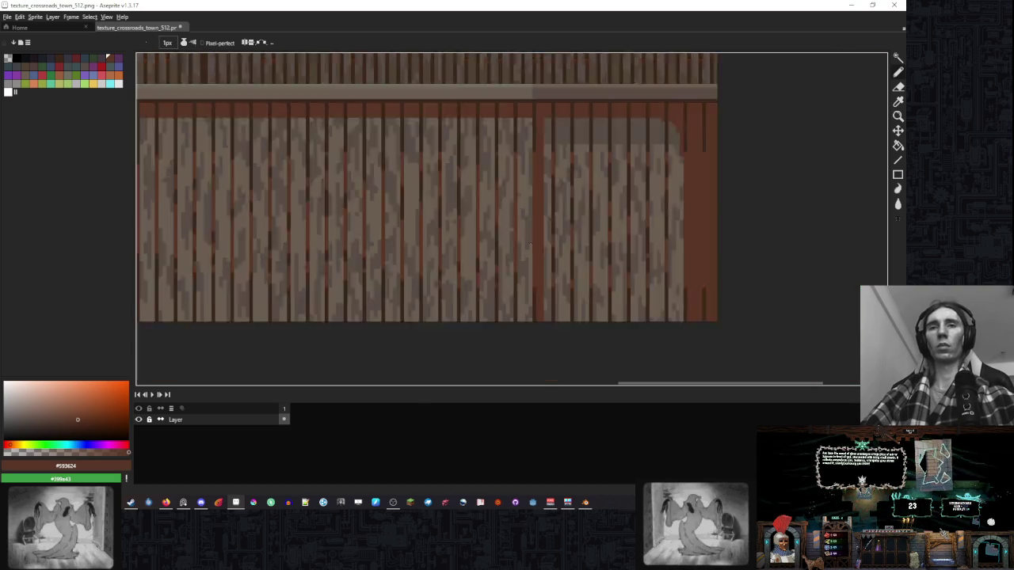
Select a block of grainy lower planks, try copying it upward, then cancel the misplaced copy.
scroll(541, 263, "down", 1)
left_click_drag(565, 238, 582, 253)
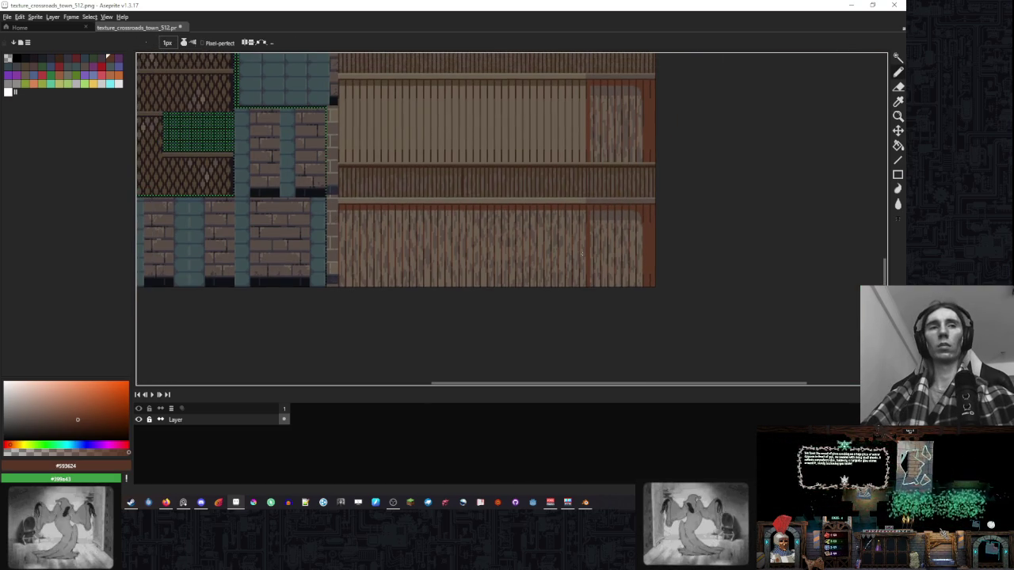
scroll(556, 243, "up", 1)
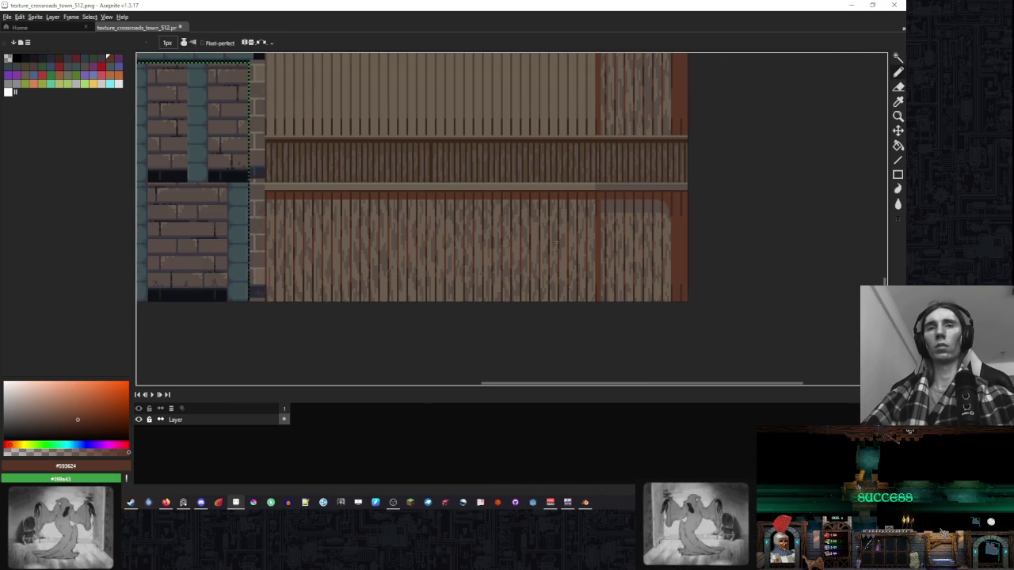
scroll(562, 242, "up", 1)
scroll(633, 254, "up", 1)
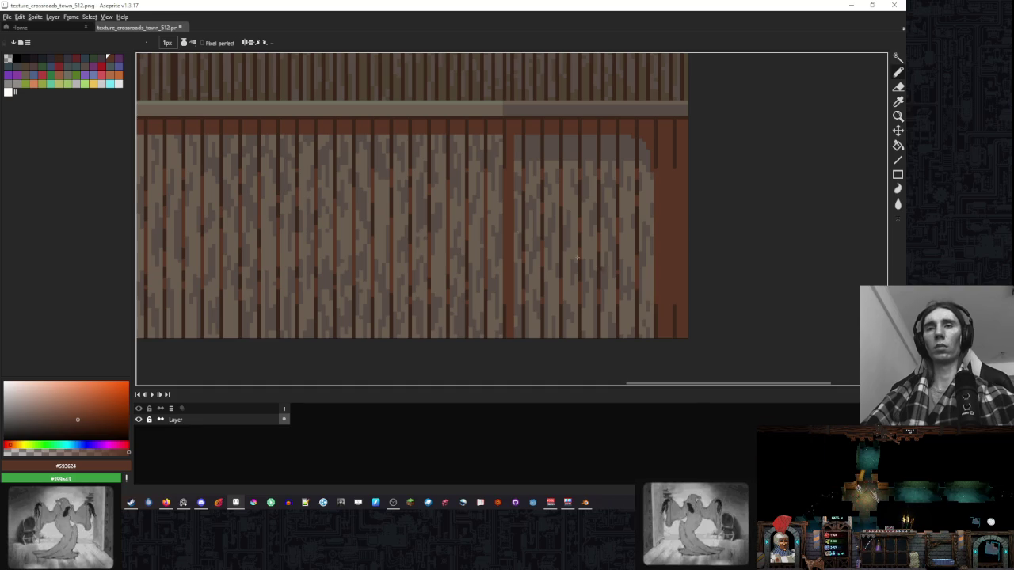
scroll(653, 256, "up", 1)
scroll(653, 257, "down", 3)
key("m")
scroll(687, 221, "up", 2)
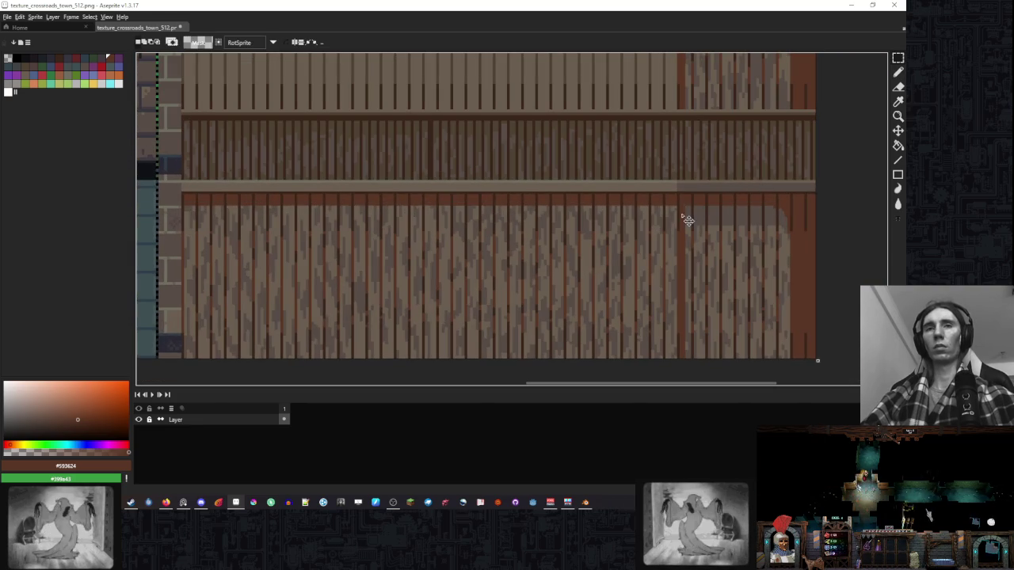
left_click_drag(675, 207, 381, 360)
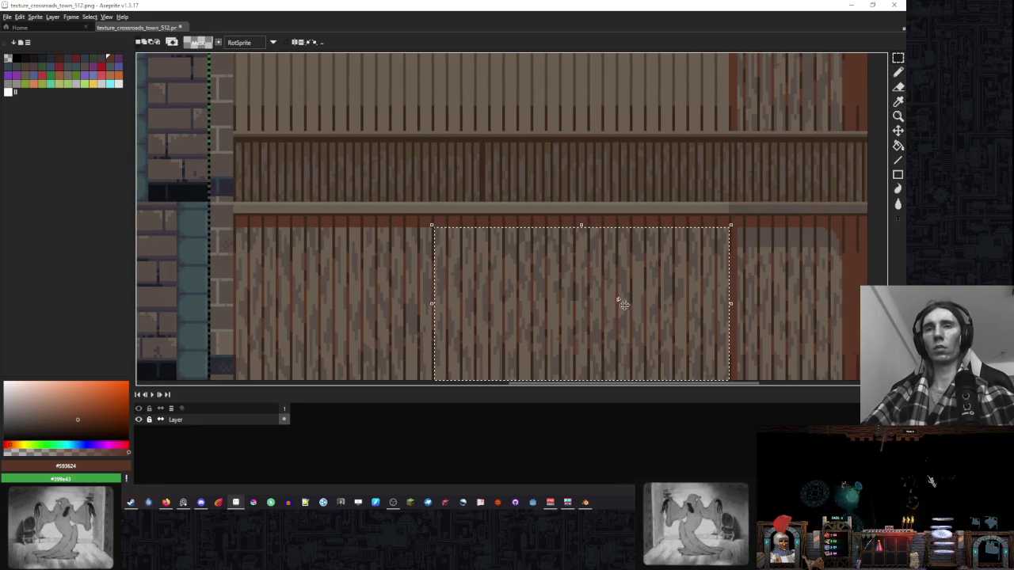
left_click_drag(516, 255, 427, 206)
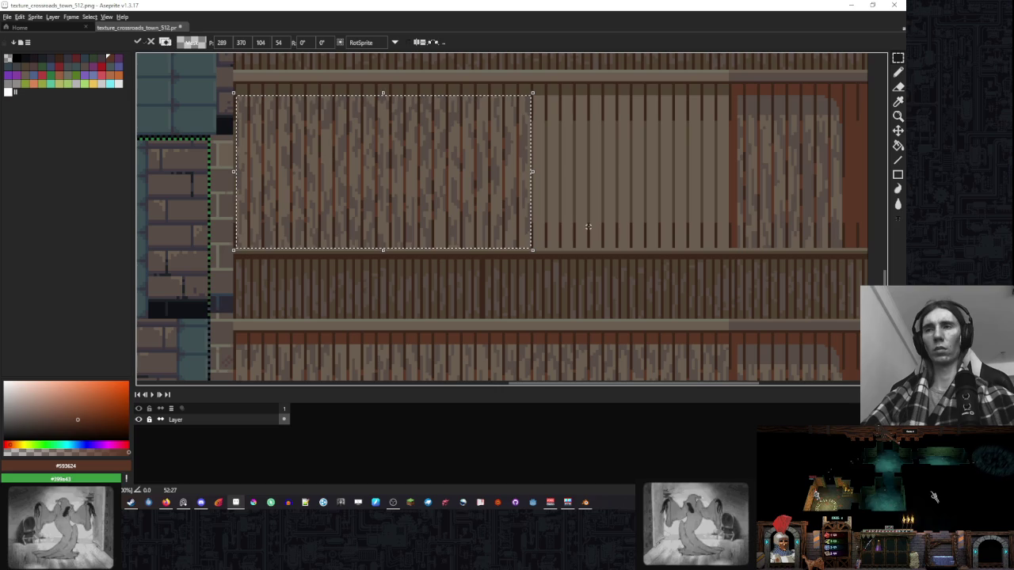
key("Escape")
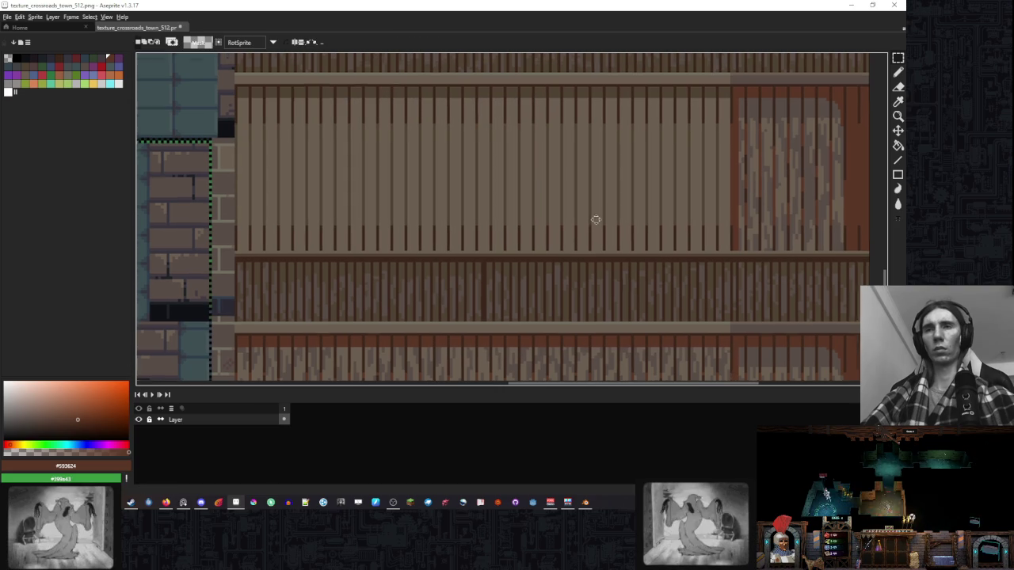
Select the plain plank band and fill its top edge with red-brown.
scroll(594, 214, "up", 1)
mouse_move(734, 104)
left_mouse_down()
mouse_move(273, 244)
mouse_move(237, 275)
left_mouse_up()
scroll(754, 107, "up", 1)
key("g")
left_click(648, 110)
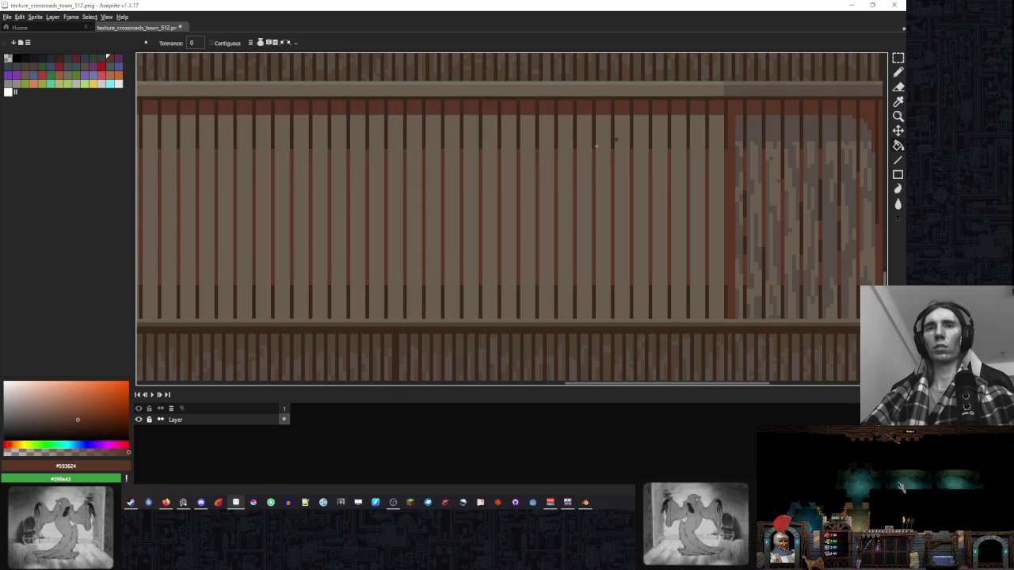
scroll(647, 130, "down", 1)
Copy two blocks of grainy planks onto the plain band.
key("v")
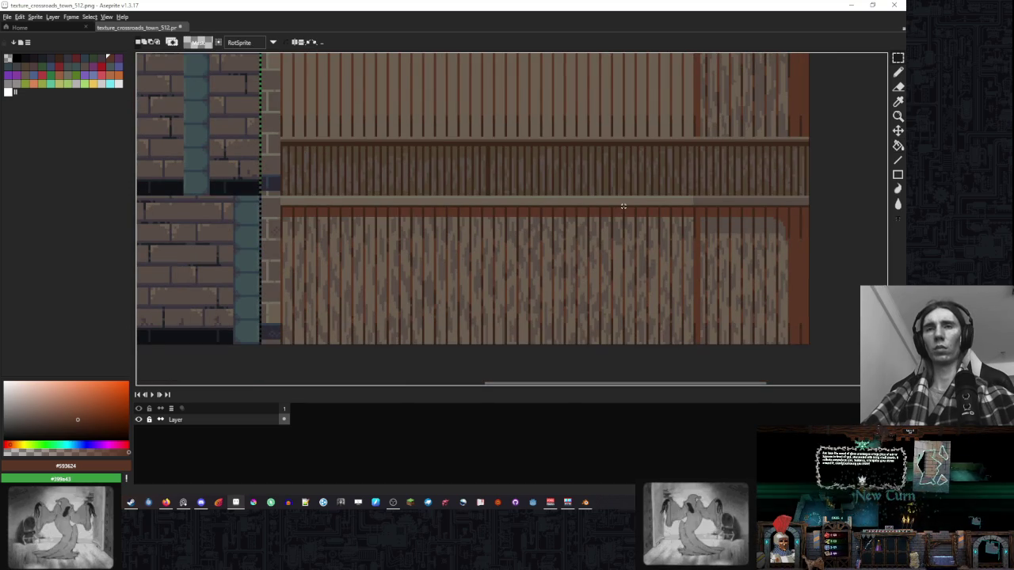
left_click_drag(622, 207, 446, 342)
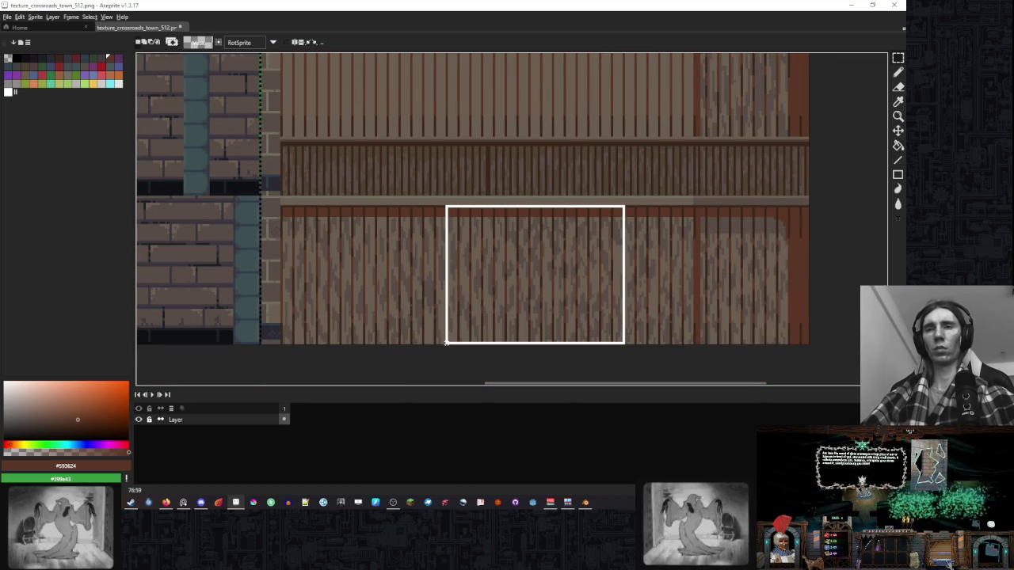
mouse_move(589, 297)
left_mouse_down()
mouse_move(386, 61)
mouse_move(425, 215)
left_mouse_up()
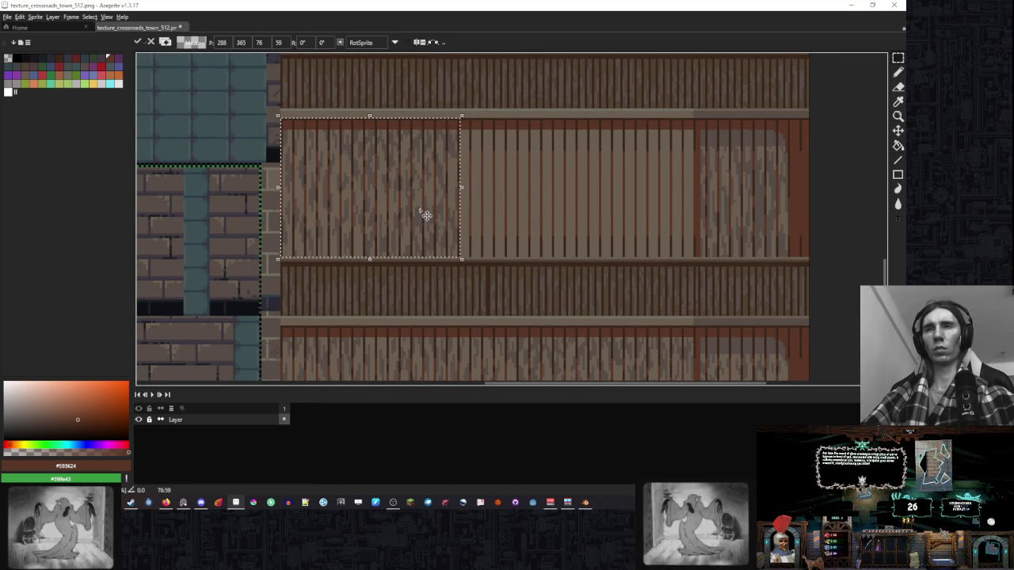
key("Return")
scroll(425, 216, "up", 2)
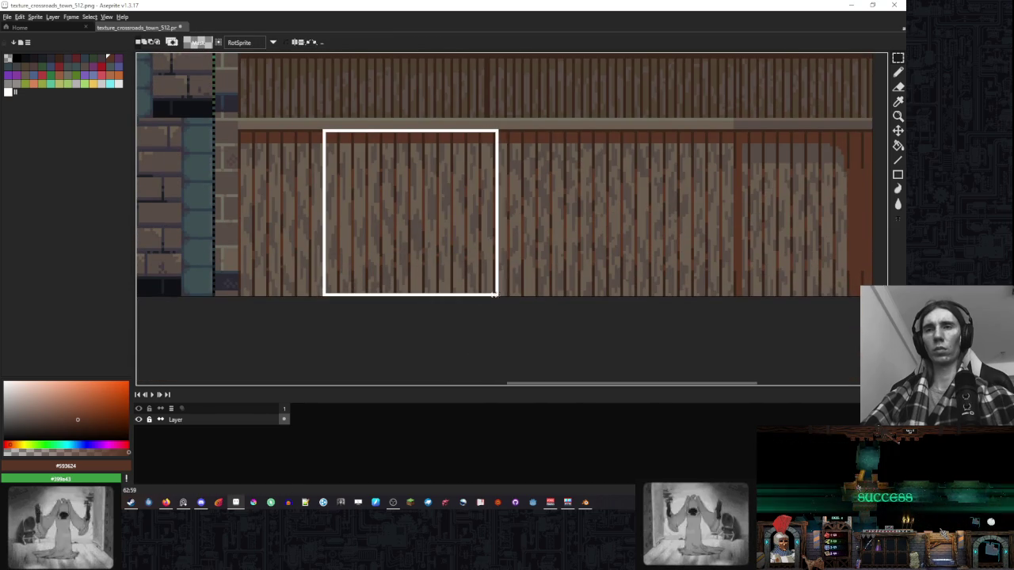
left_click_drag(488, 378, 498, 317)
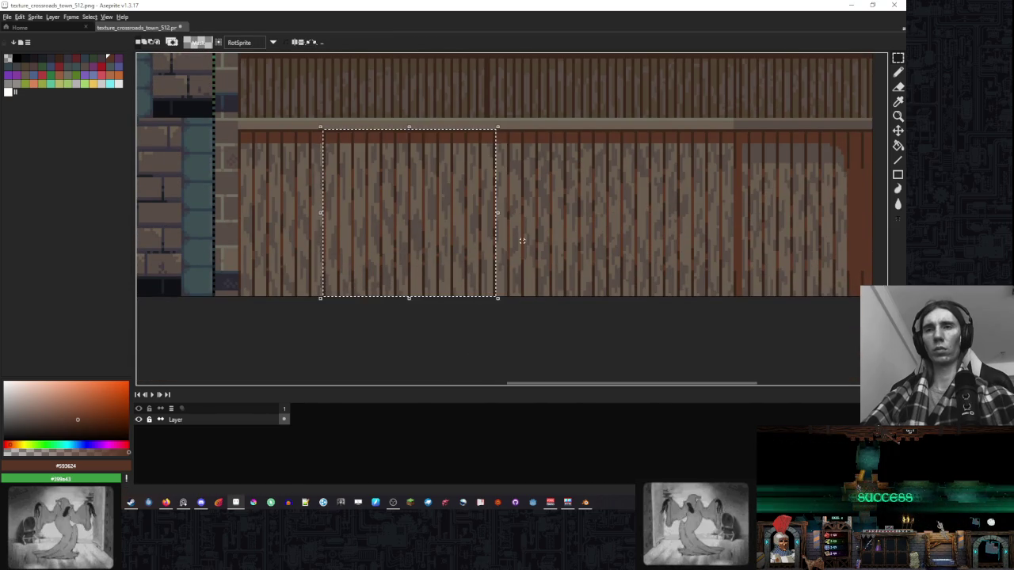
mouse_move(439, 268)
left_mouse_down()
mouse_move(485, 265)
mouse_move(481, 249)
left_mouse_up()
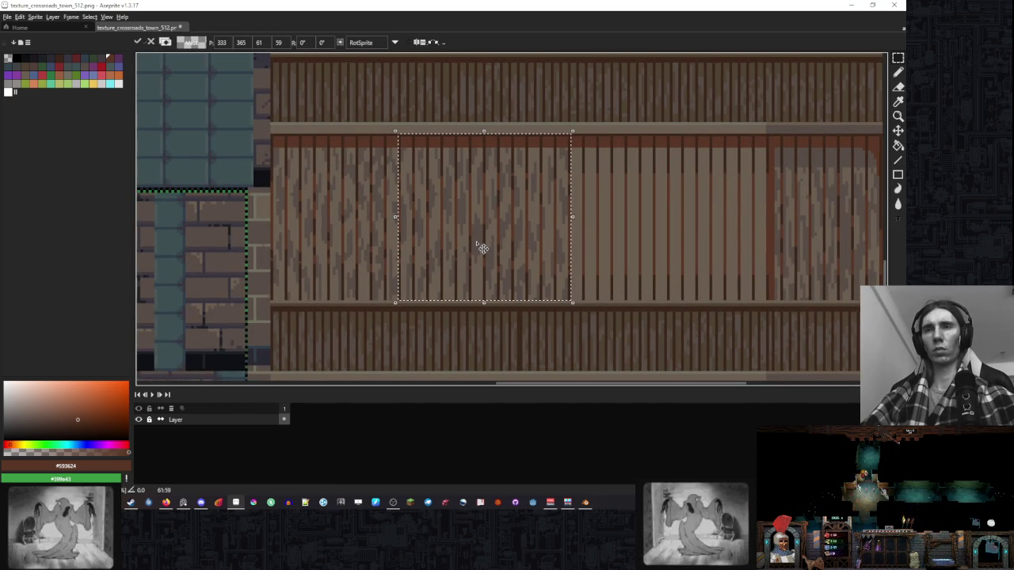
left_click(677, 251)
Copy grainy planks from the left and a final strip over the remaining plain band.
scroll(588, 335, "up", 2)
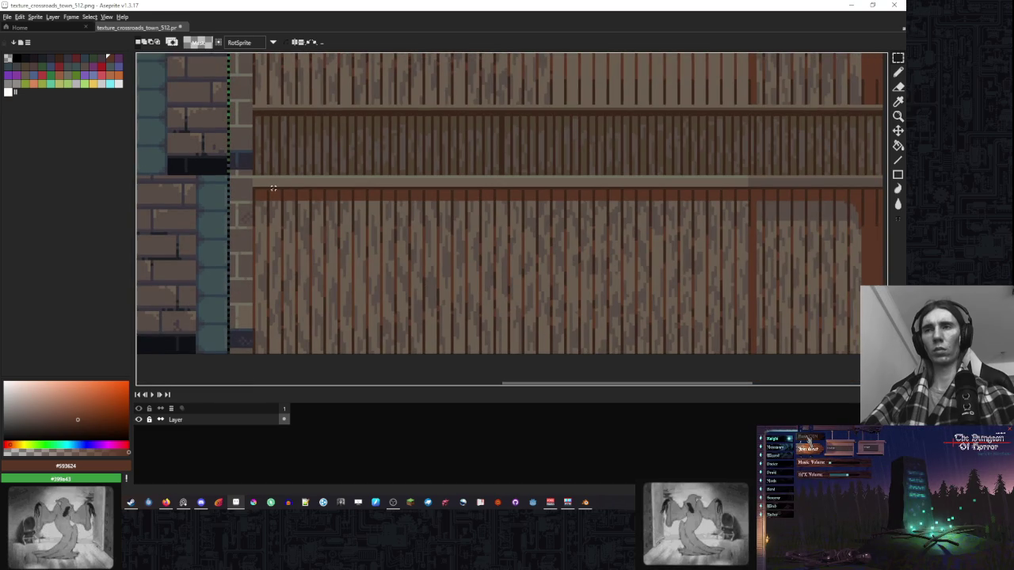
left_click_drag(267, 188, 427, 355)
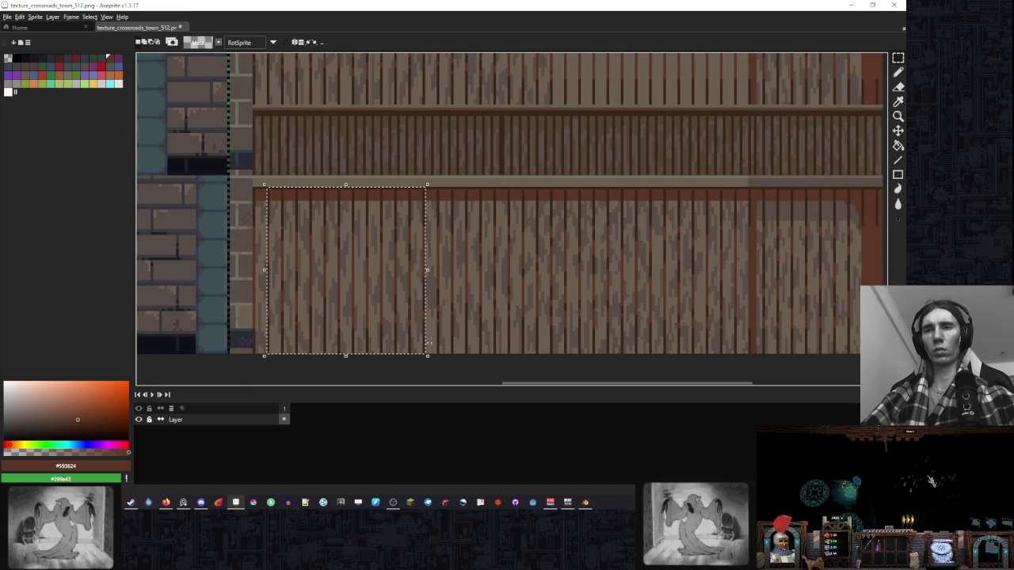
left_click_drag(407, 308, 646, 237)
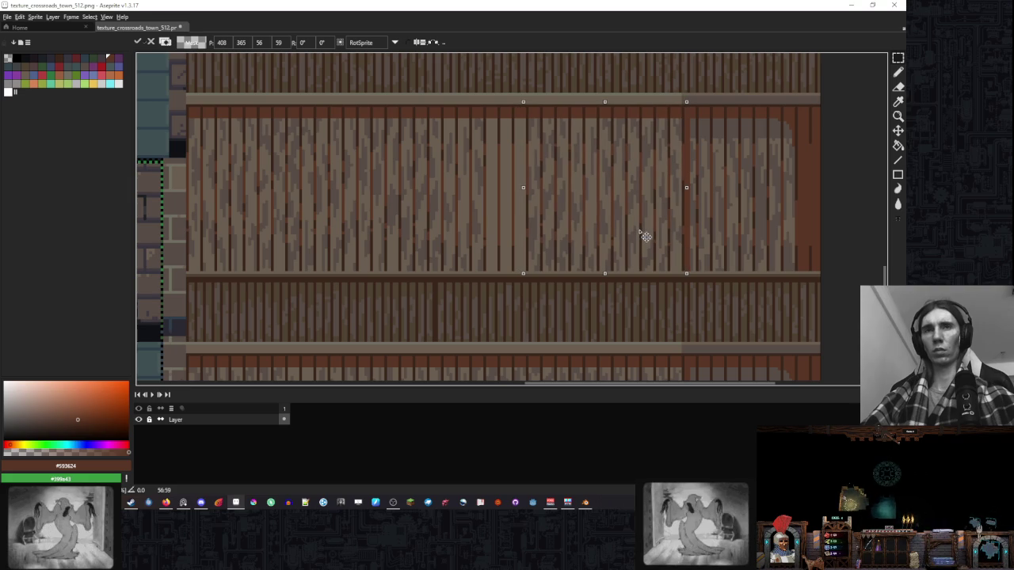
left_click(725, 233)
scroll(619, 211, "down", 3)
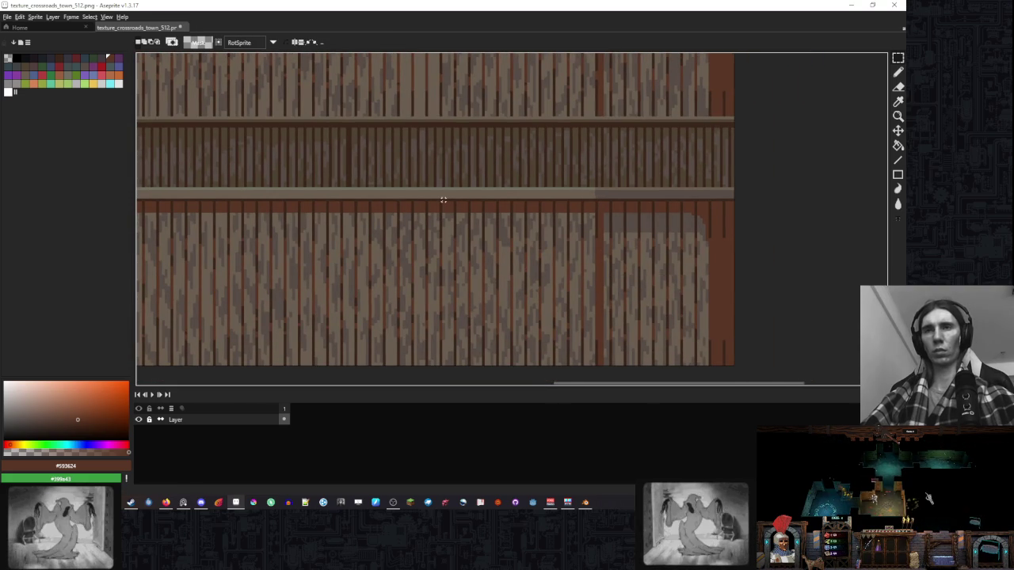
mouse_move(511, 368)
left_mouse_down()
mouse_move(447, 198)
mouse_move(449, 212)
left_mouse_up()
scroll(475, 262, "up", 3)
key("Return")
scroll(530, 202, "up", 2)
scroll(547, 190, "left", 3)
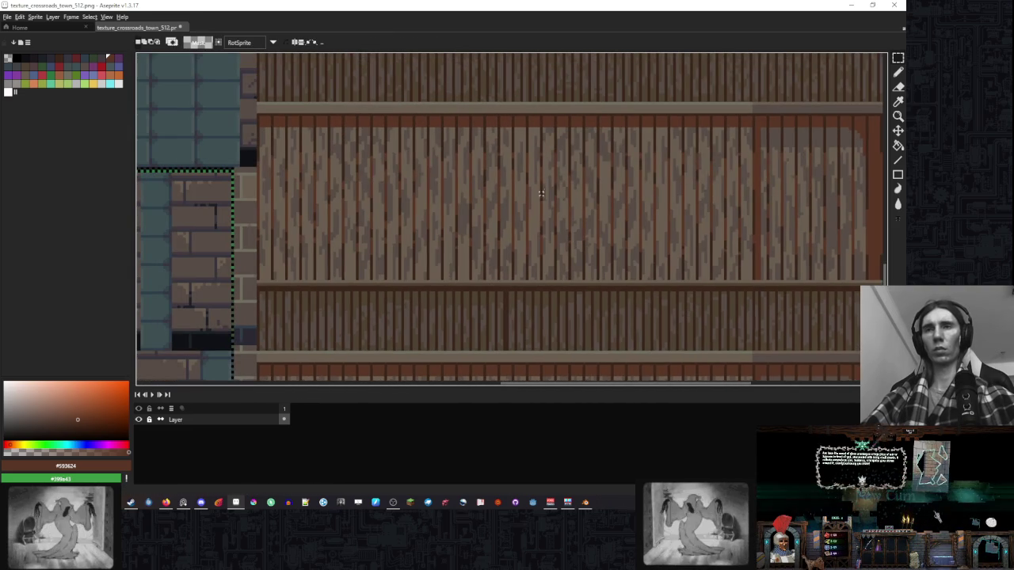
Eyedrop the grey-brown grain colour, test a Magic Wand selection, and set a 3px pencil.
key("b")
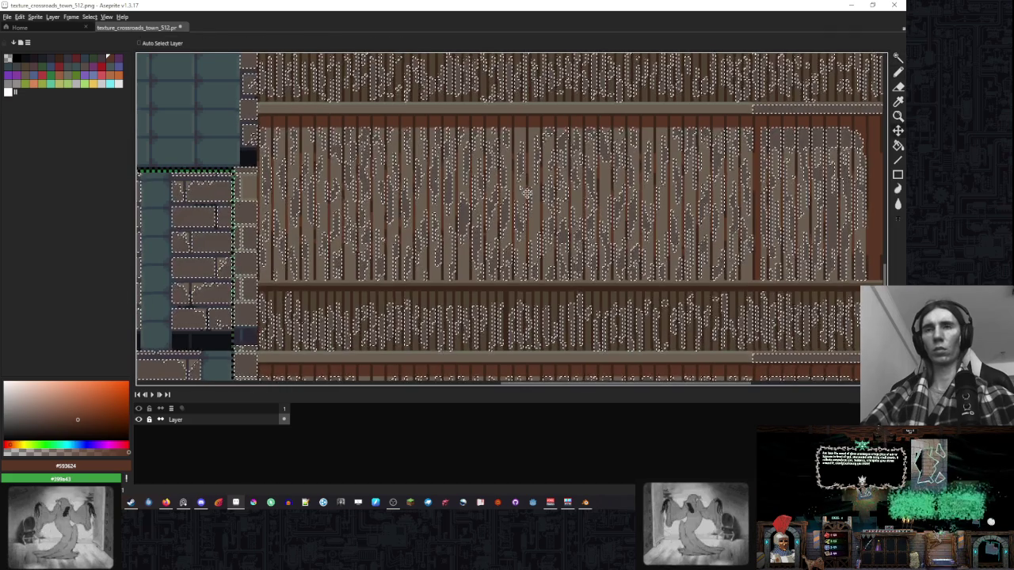
key("plus")
left_click(275, 191, "alt")
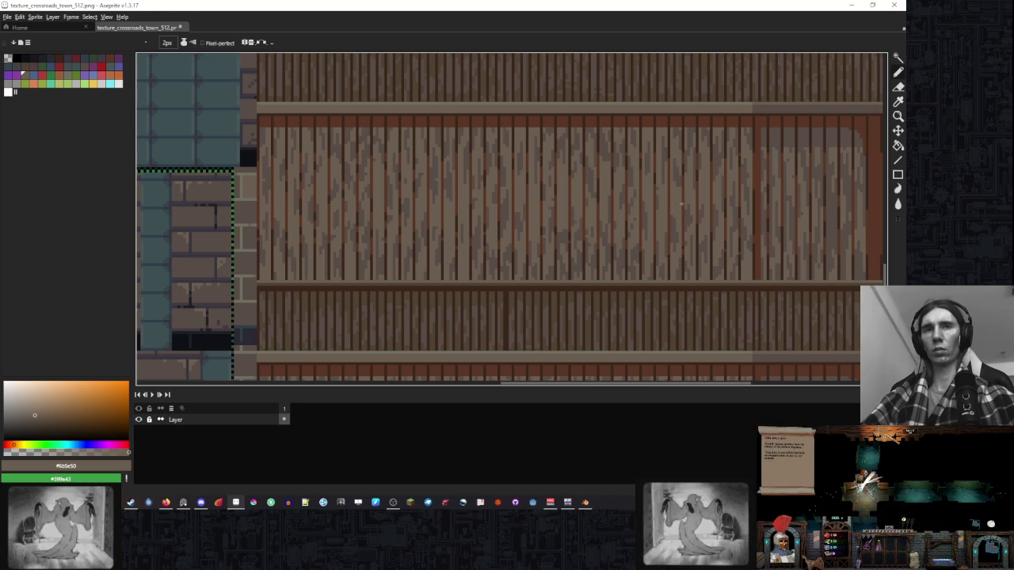
left_click_drag(682, 201, 573, 209)
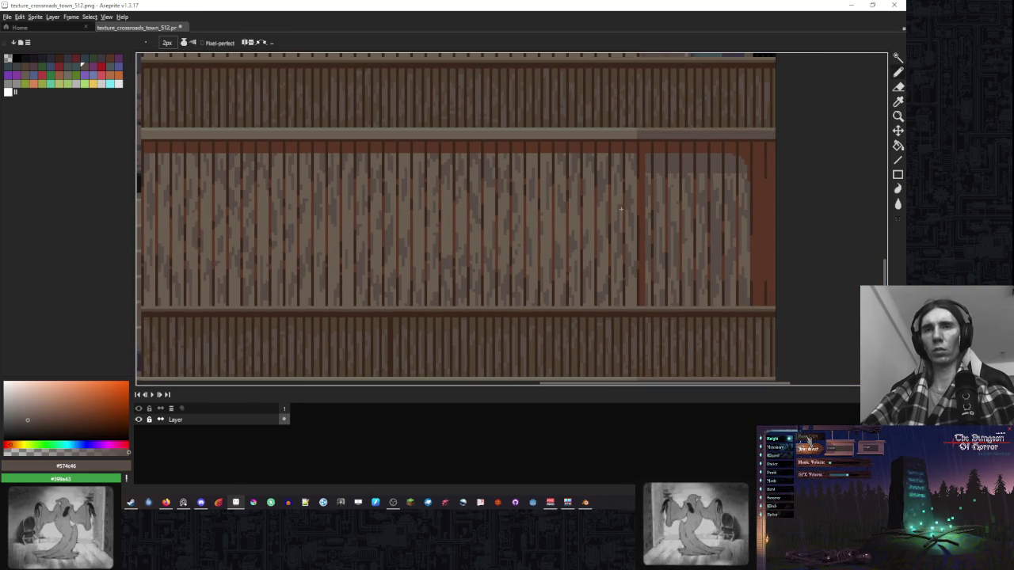
key("w")
left_click(599, 246)
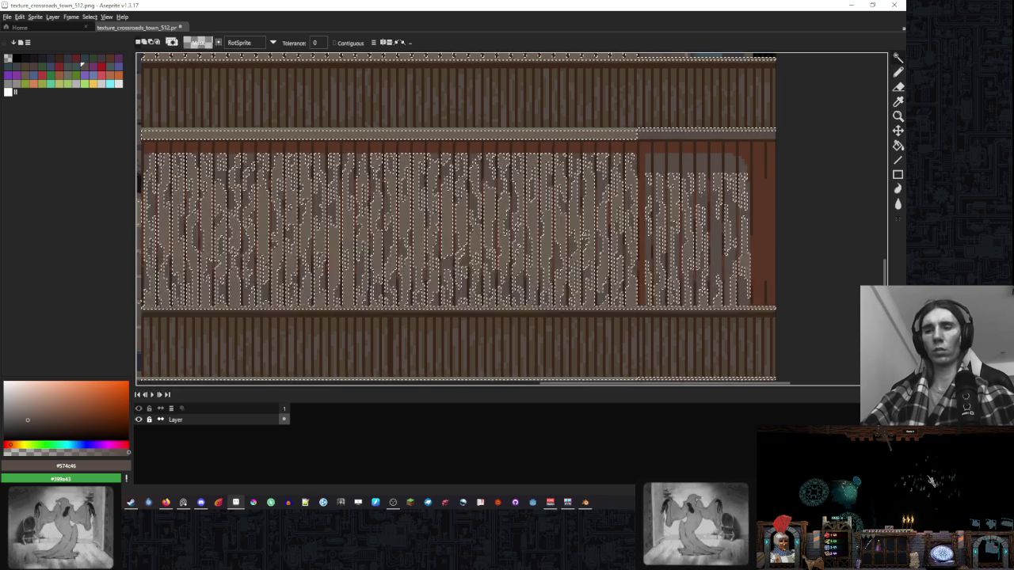
key("b")
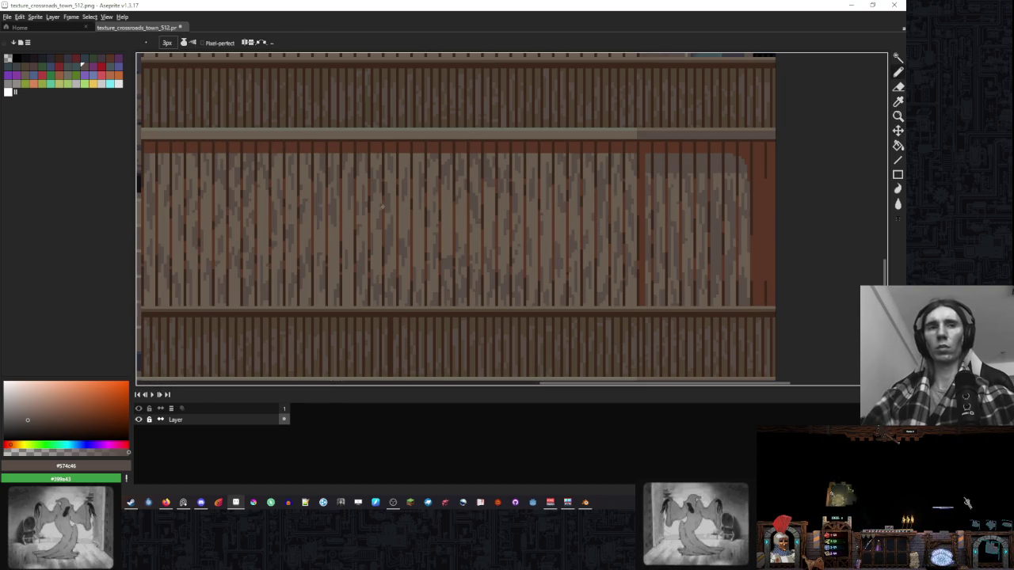
key("plus")
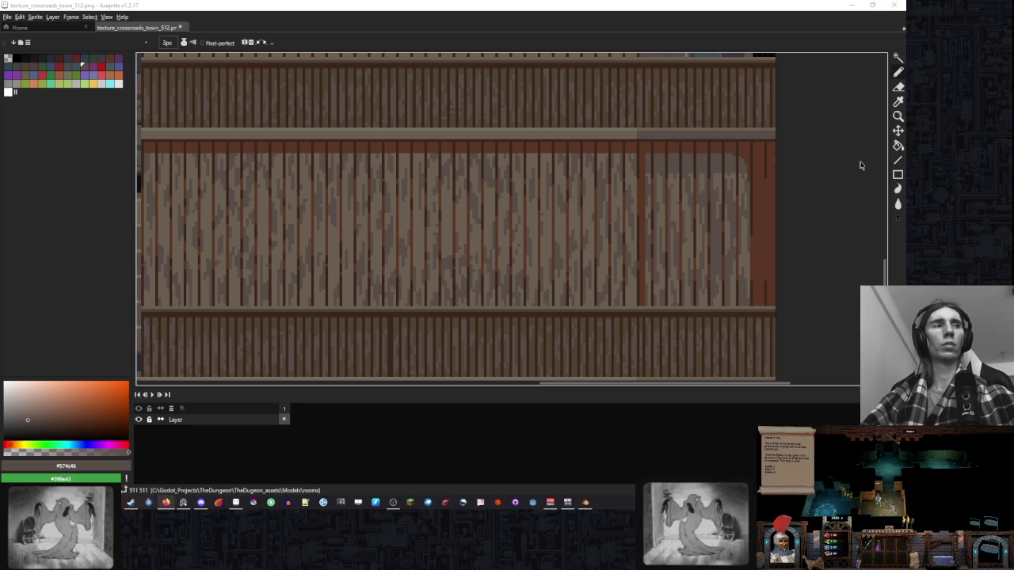
Copy a block of weathered planks up onto the upper wall.
scroll(593, 199, "left", 2)
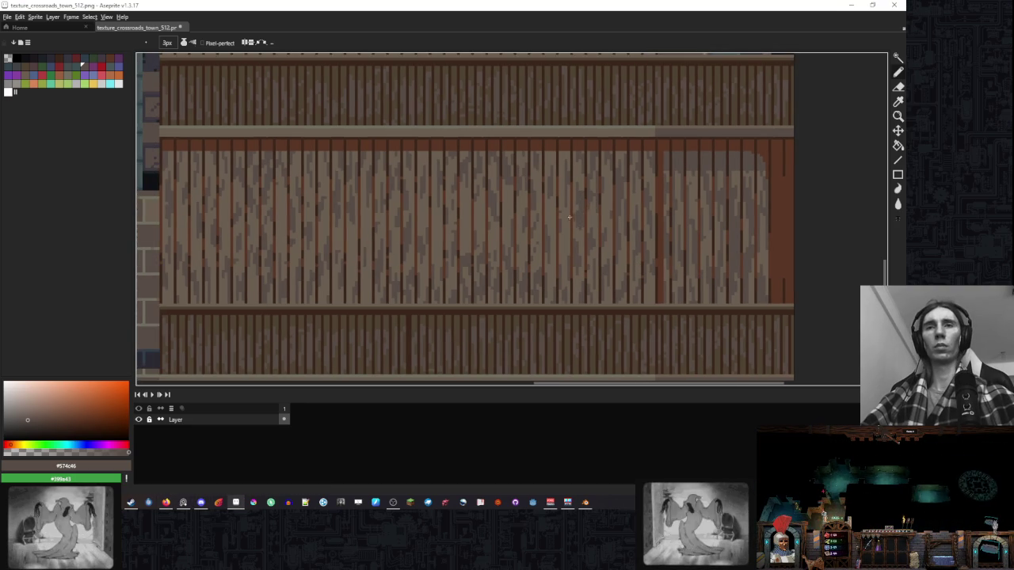
scroll(582, 214, "left", 5)
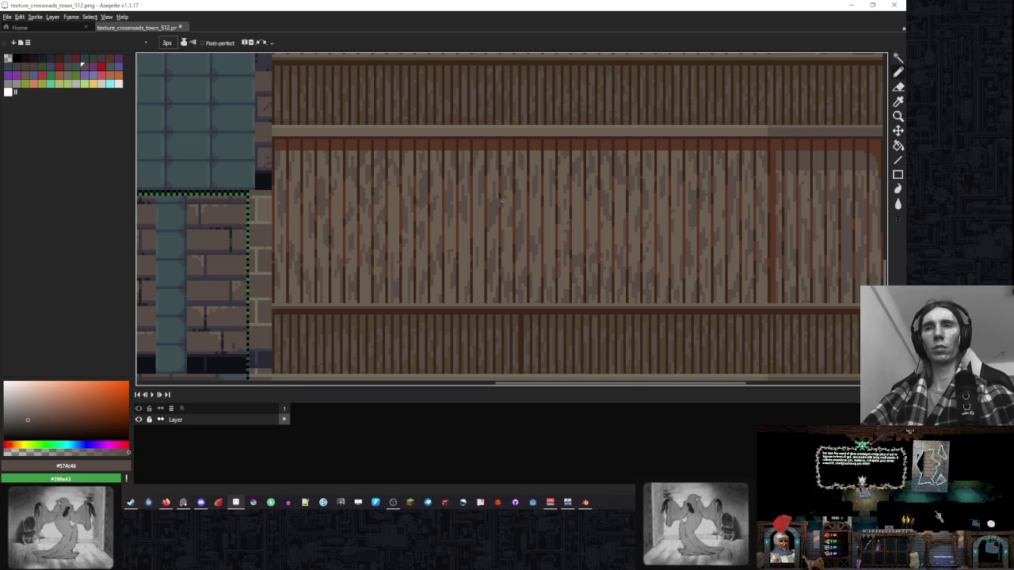
scroll(479, 203, "down", 1)
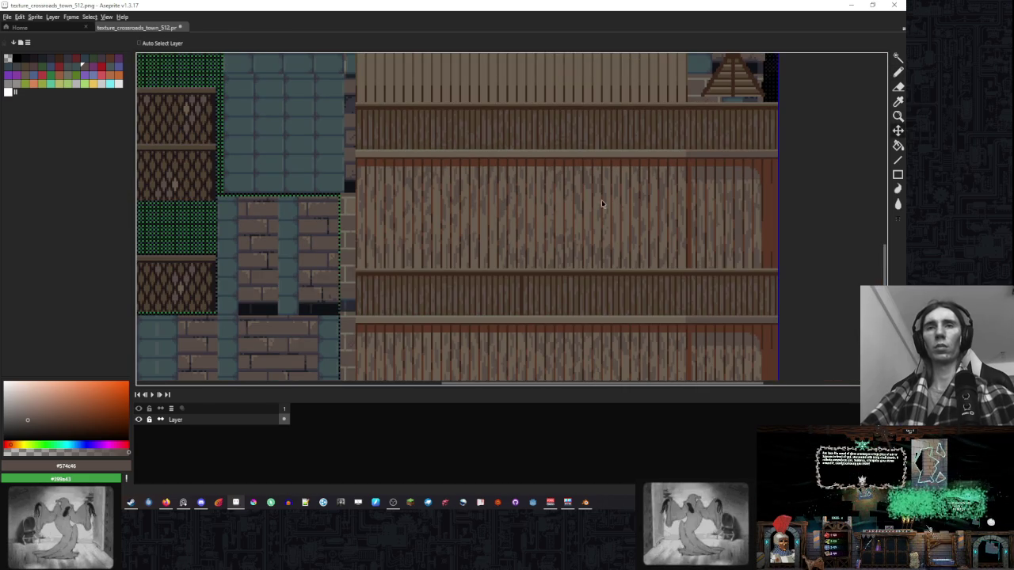
left_click_drag(598, 231, 517, 151)
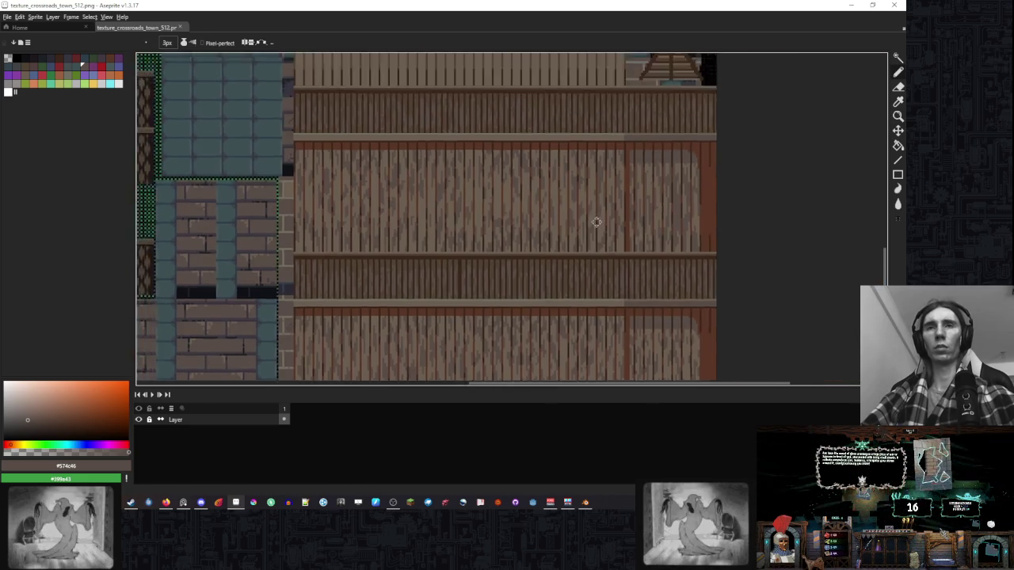
scroll(593, 199, "up", 3)
scroll(592, 202, "up", 3)
scroll(598, 244, "down", 2)
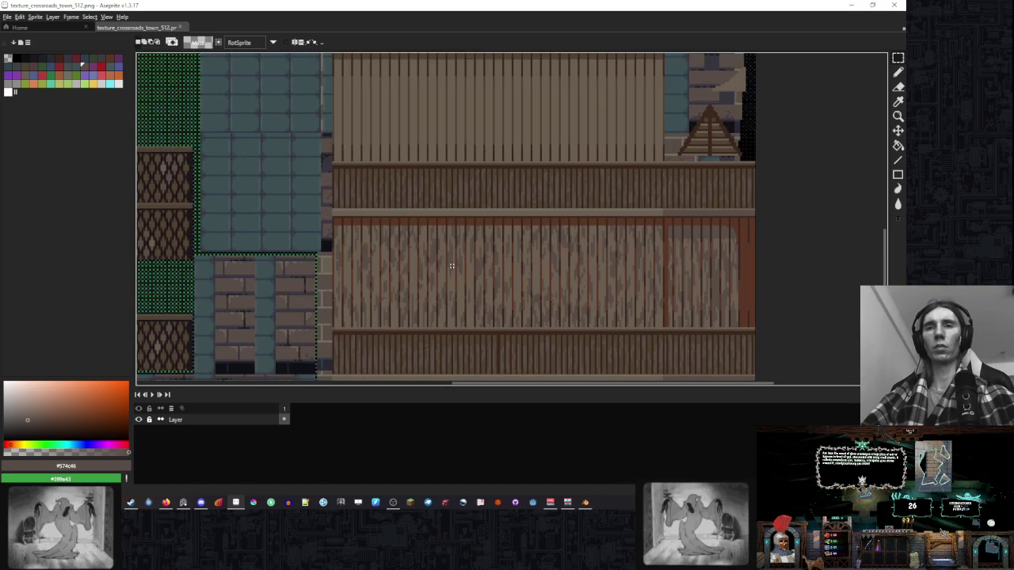
scroll(615, 290, "up", 1)
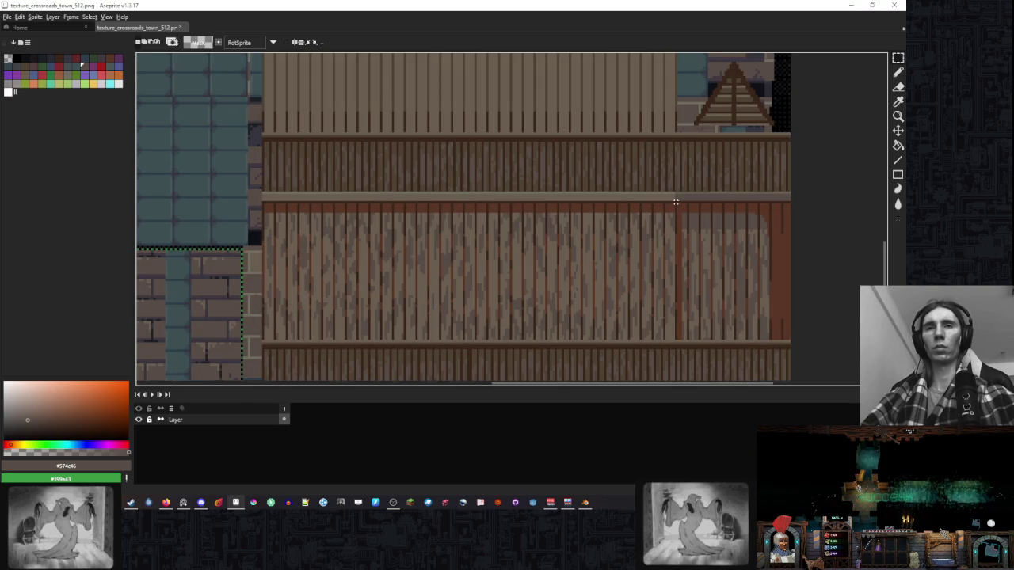
left_click_drag(675, 201, 438, 342)
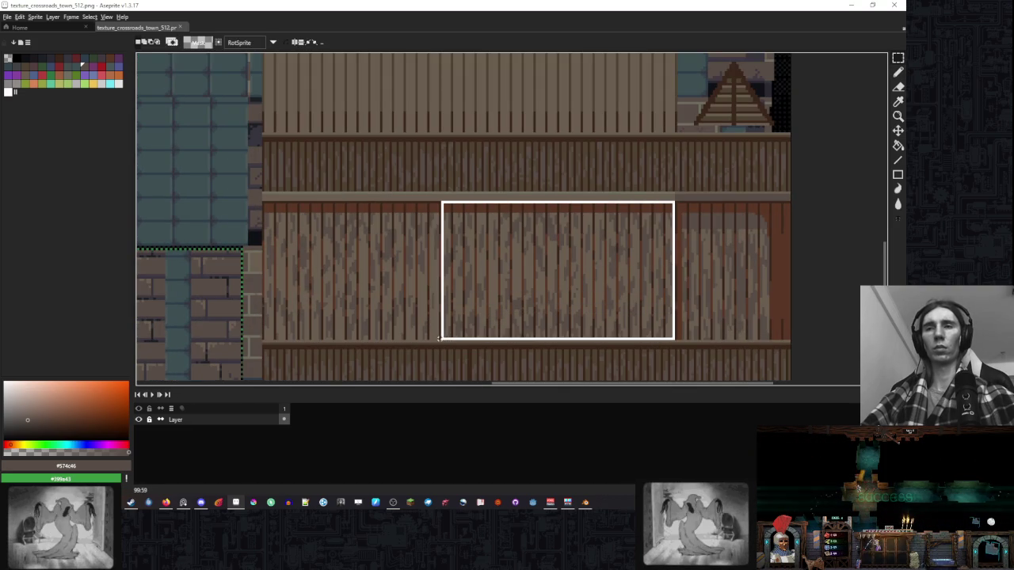
mouse_move(626, 267)
left_mouse_down()
mouse_move(547, 63)
mouse_move(391, 170)
left_mouse_up()
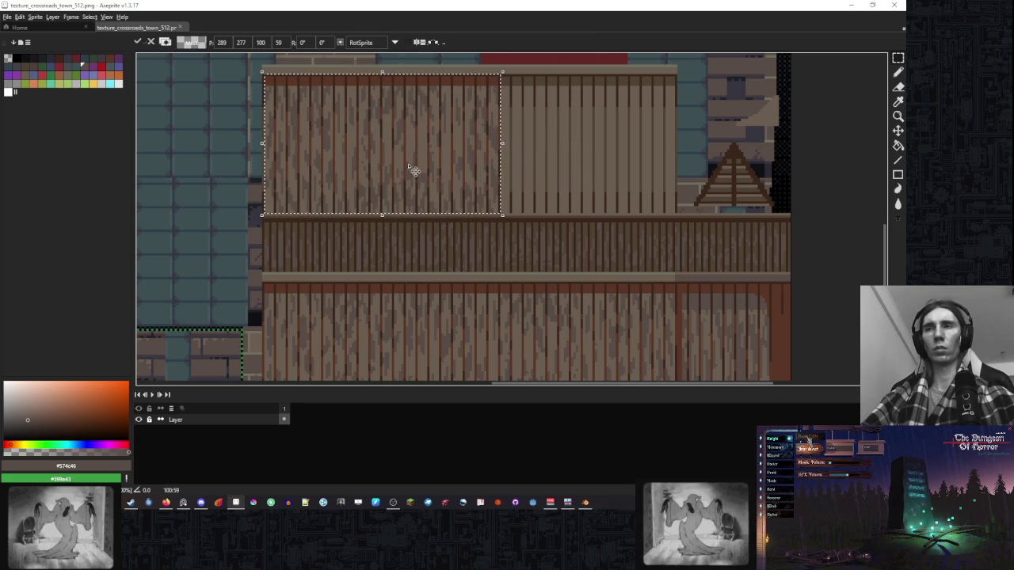
key("Return")
Move another weathered plank section up onto the upper wall.
left_click_drag(583, 224, 546, 108)
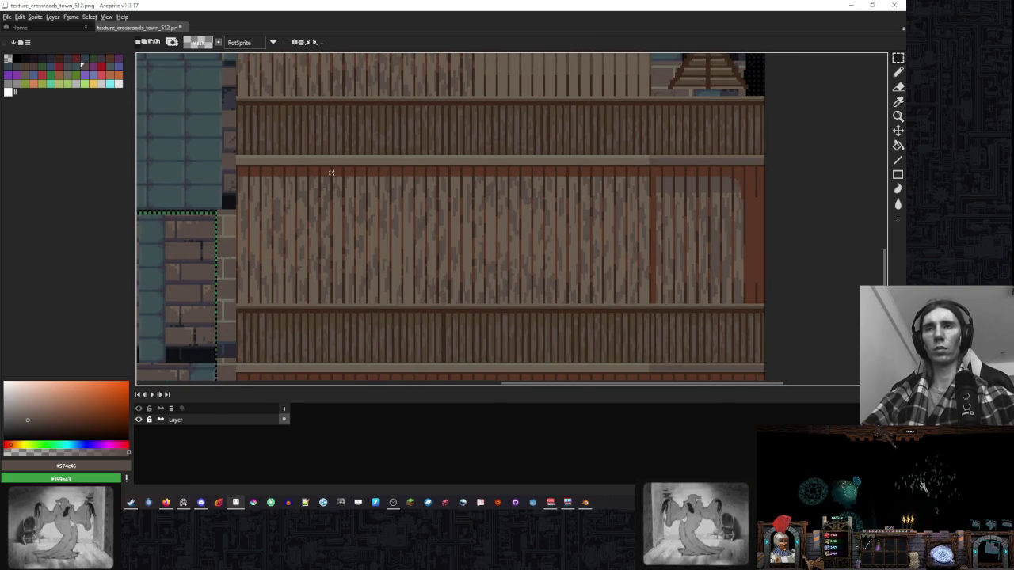
mouse_move(331, 166)
left_mouse_down()
mouse_move(512, 312)
mouse_move(517, 339)
left_mouse_up()
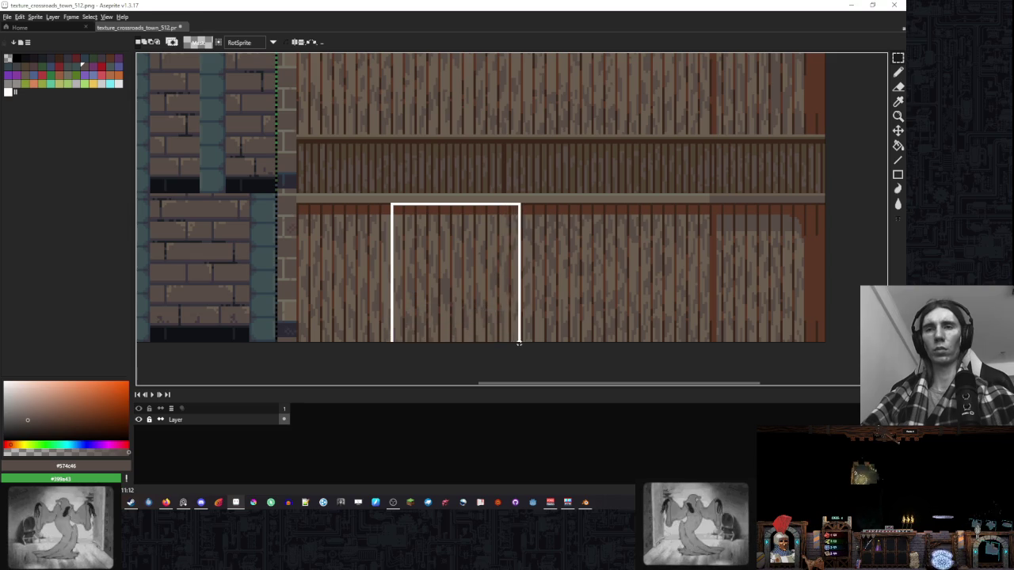
mouse_move(494, 264)
left_mouse_down()
mouse_move(667, 61)
mouse_move(575, 165)
mouse_move(555, 158)
mouse_move(507, 252)
left_mouse_up()
key("Return")
Fill the remaining gap on the upper wall with a narrow plank strip.
scroll(602, 136, "up", 2)
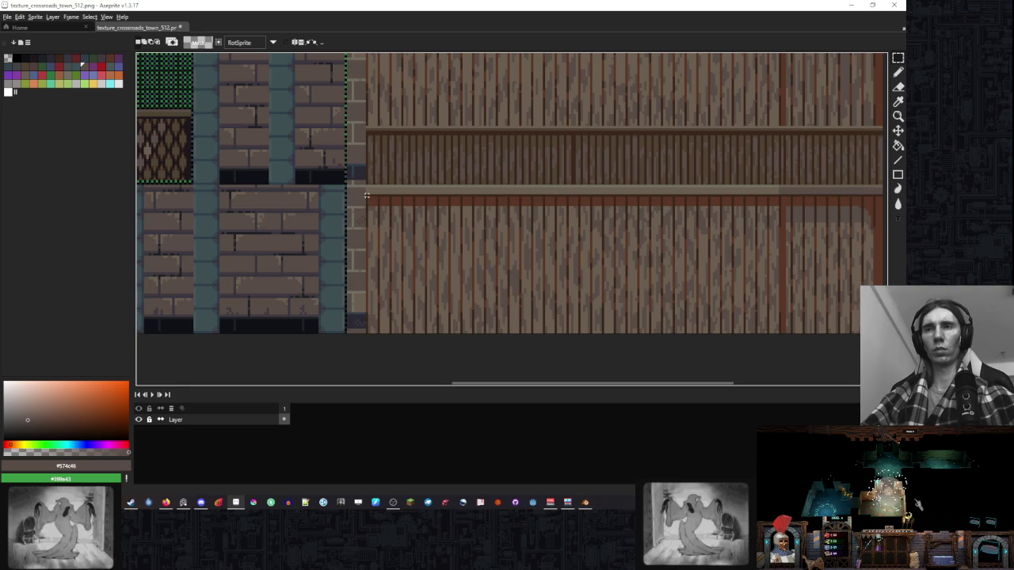
left_click_drag(367, 195, 433, 282)
left_click_drag(428, 333, 428, 333)
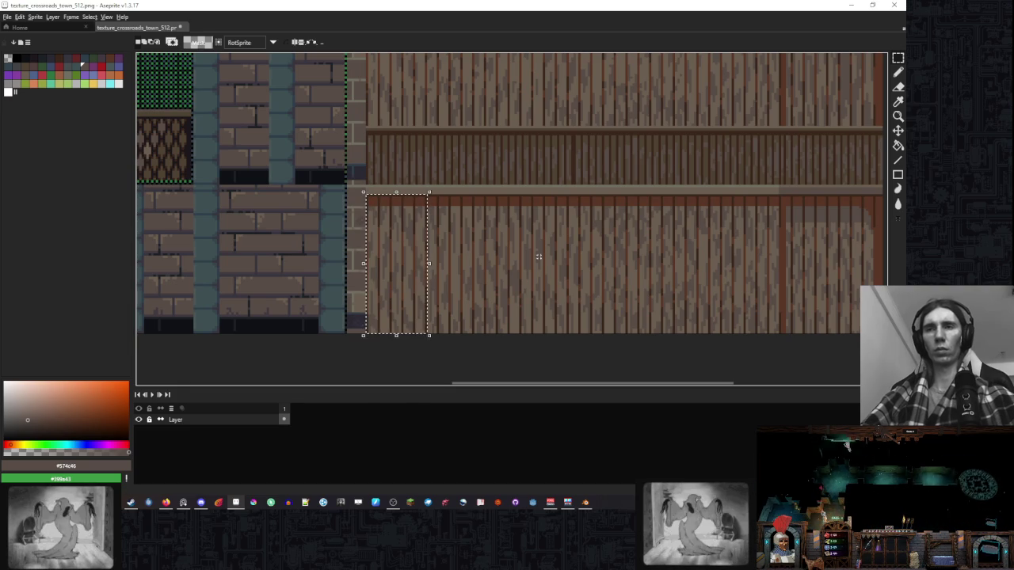
scroll(667, 171, "up", 3)
left_click_drag(182, 224, 533, 202)
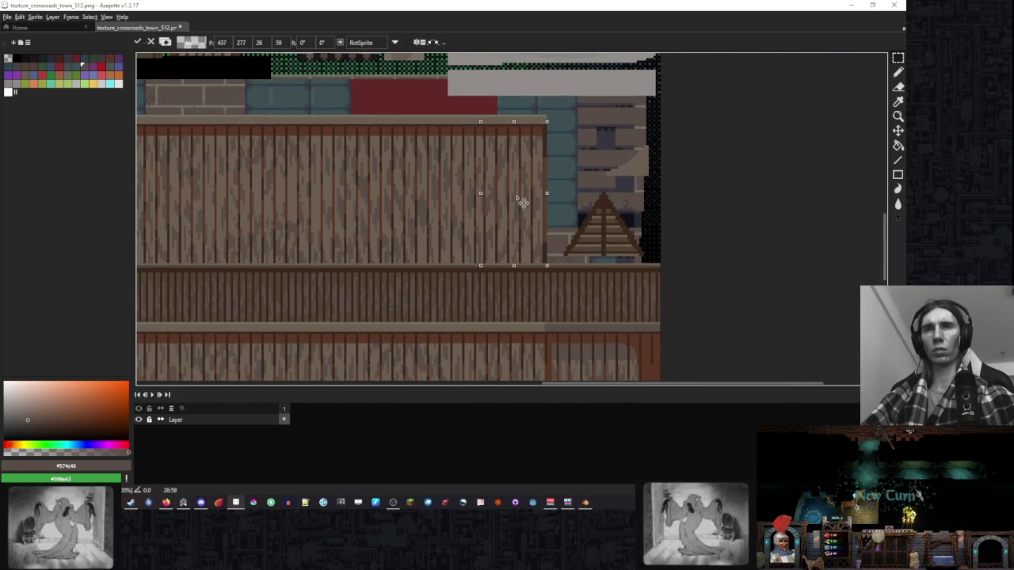
key("Return")
left_click_drag(555, 265, 658, 197)
scroll(673, 240, "up", 1)
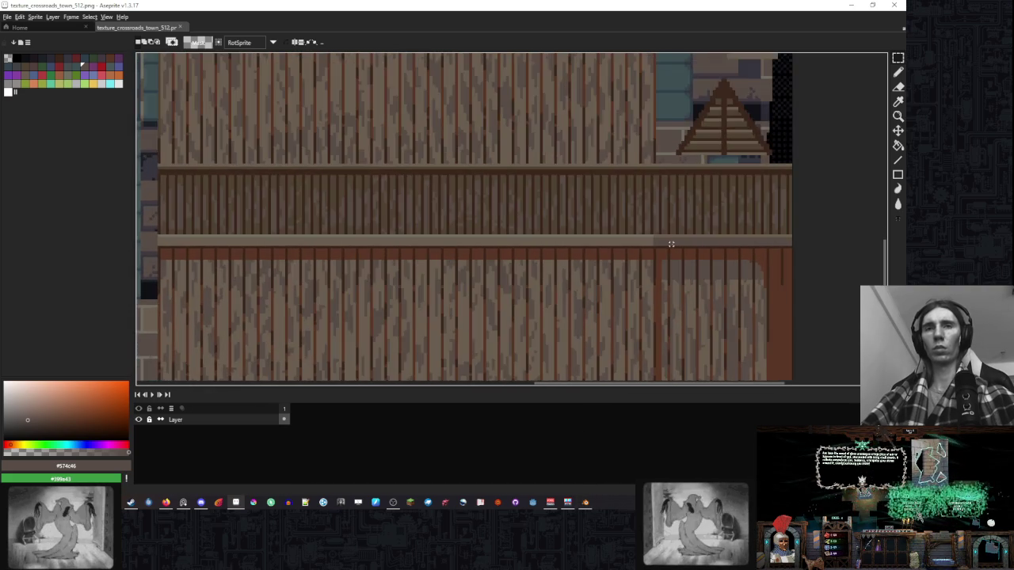
scroll(670, 243, "down", 2)
scroll(641, 247, "down", 2)
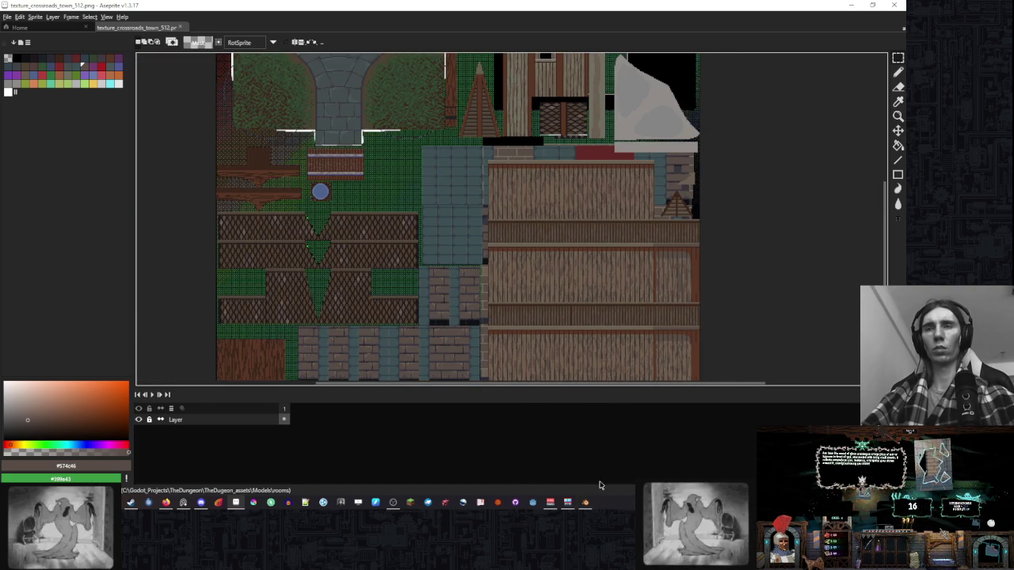
Switch to Blender and inspect the textured crossroads town in Material Preview shading.
key("alt+Tab")
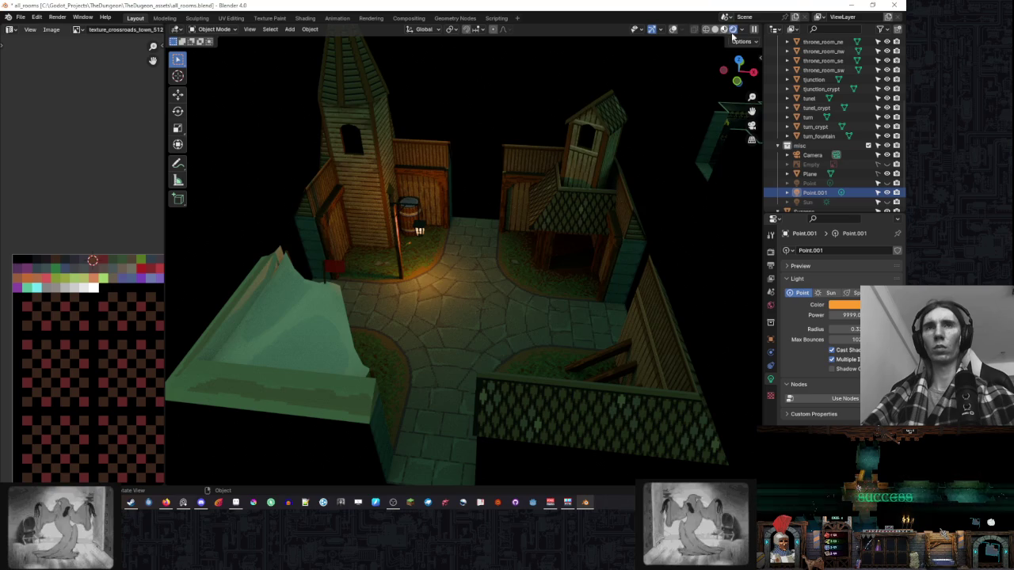
left_click(724, 29)
mouse_move(555, 119)
left_mouse_down()
mouse_move(664, 172)
mouse_move(644, 158)
mouse_move(518, 165)
mouse_move(621, 144)
mouse_move(460, 189)
mouse_move(501, 180)
mouse_move(428, 179)
mouse_move(407, 166)
mouse_move(483, 186)
mouse_move(669, 183)
left_mouse_up()
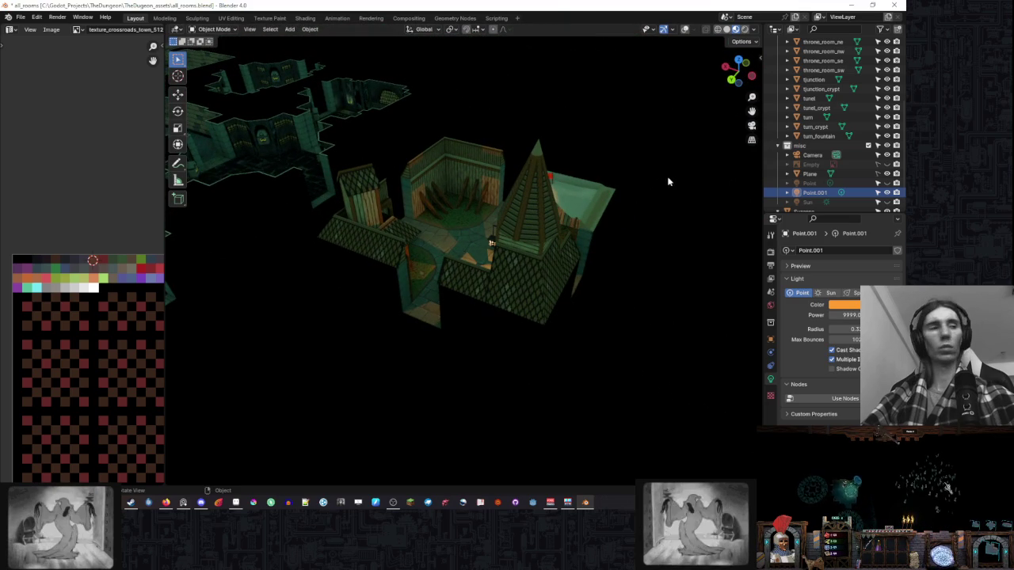
mouse_move(490, 156)
left_mouse_down()
mouse_move(566, 193)
mouse_move(489, 182)
left_mouse_up()
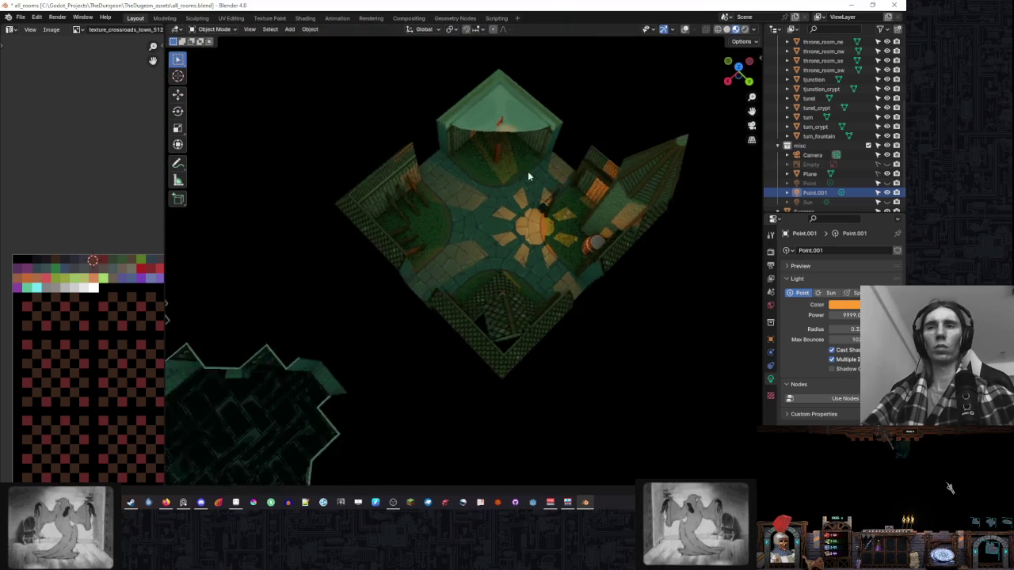
scroll(559, 192, "up", 5)
mouse_move(559, 193)
left_mouse_down()
mouse_move(423, 156)
mouse_move(435, 147)
mouse_move(507, 203)
mouse_move(498, 186)
left_mouse_up()
scroll(435, 147, "up", 3)
scroll(507, 204, "up", 2)
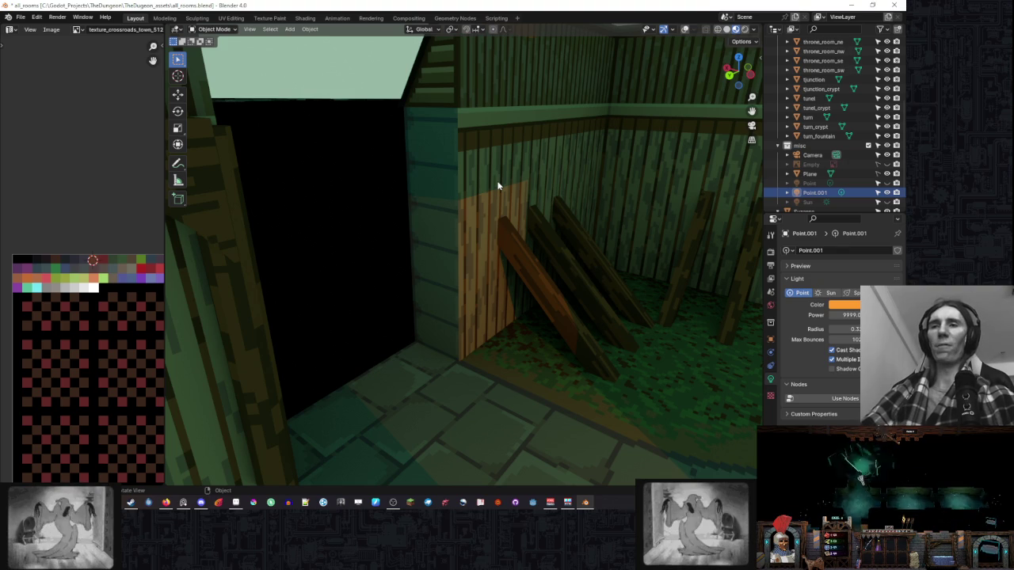
scroll(496, 184, "down", 2)
scroll(491, 186, "down", 2)
scroll(483, 190, "down", 2)
scroll(476, 196, "down", 2)
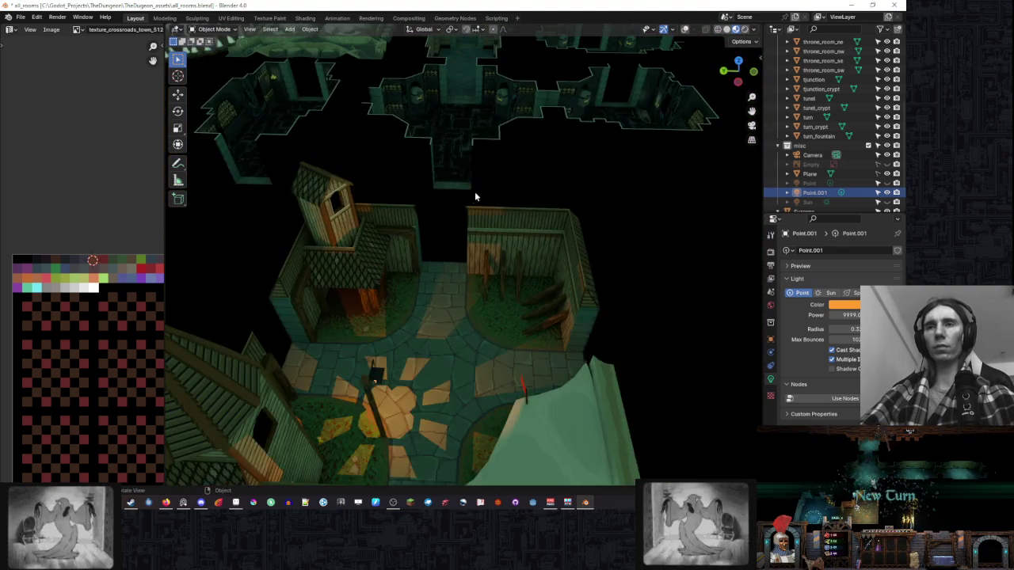
mouse_move(476, 196)
left_mouse_down()
mouse_move(391, 214)
mouse_move(487, 200)
mouse_move(493, 212)
mouse_move(549, 182)
mouse_move(575, 189)
mouse_move(527, 206)
mouse_move(515, 231)
left_mouse_up()
scroll(392, 214, "up", 2)
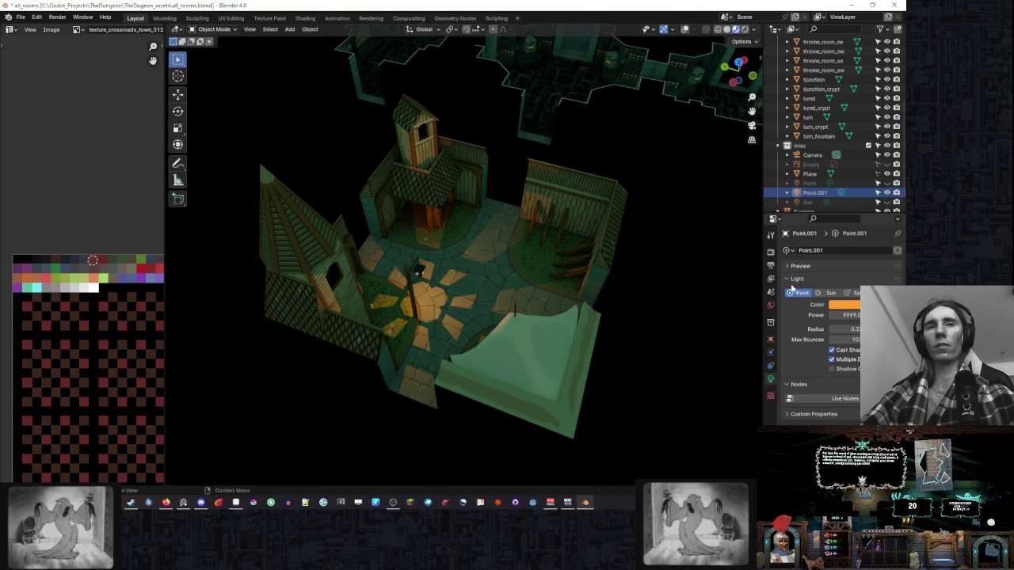
Select the Point.001 light, adjust its radius, and turn off Cast Shadow.
left_click(824, 191)
left_click(816, 193)
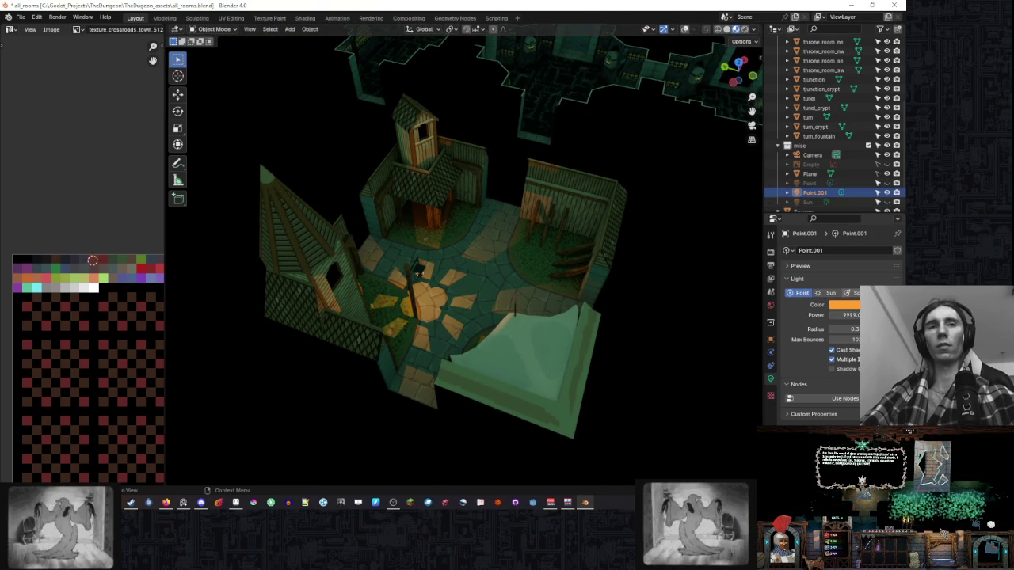
mouse_move(713, 182)
left_mouse_down()
mouse_move(678, 161)
mouse_move(561, 171)
left_mouse_up()
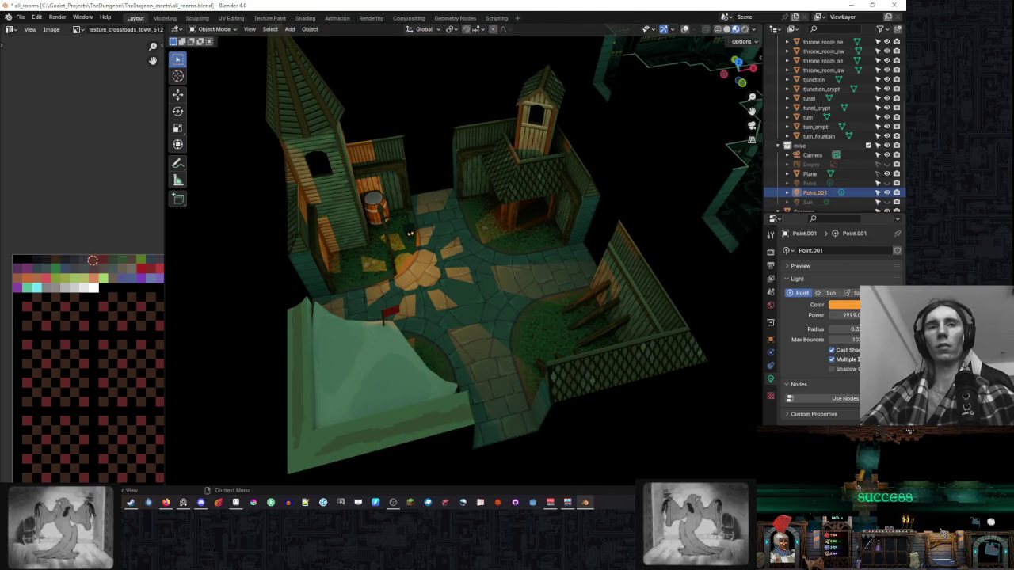
mouse_move(846, 329)
left_mouse_down()
mouse_move(934, 329)
mouse_move(884, 328)
left_mouse_up()
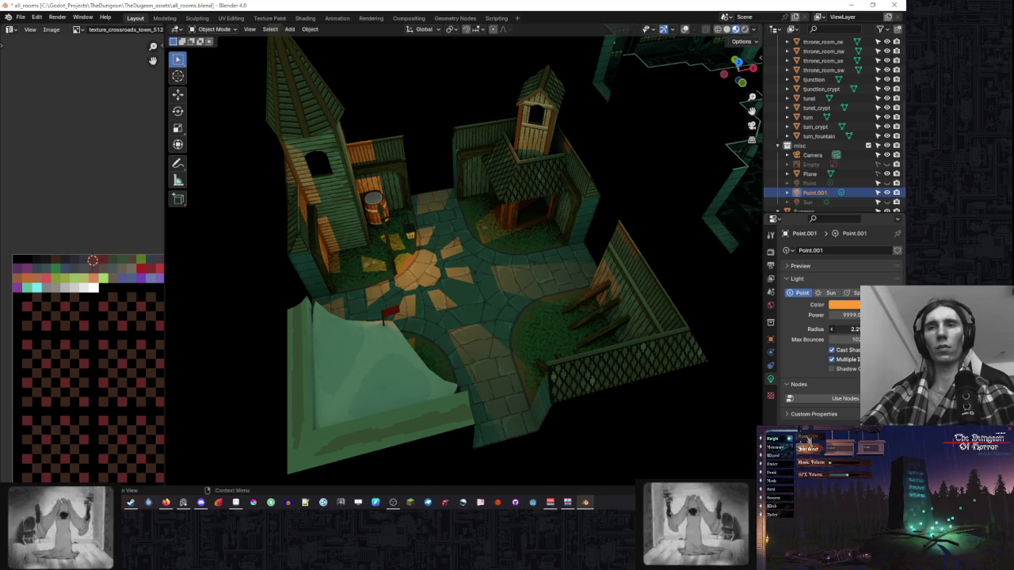
left_click(887, 194)
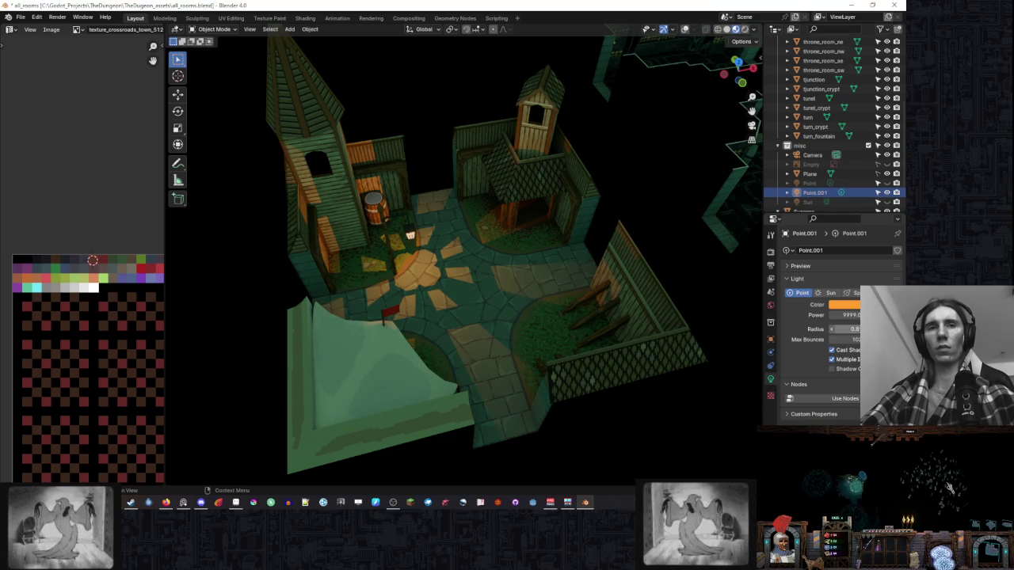
left_click(831, 349)
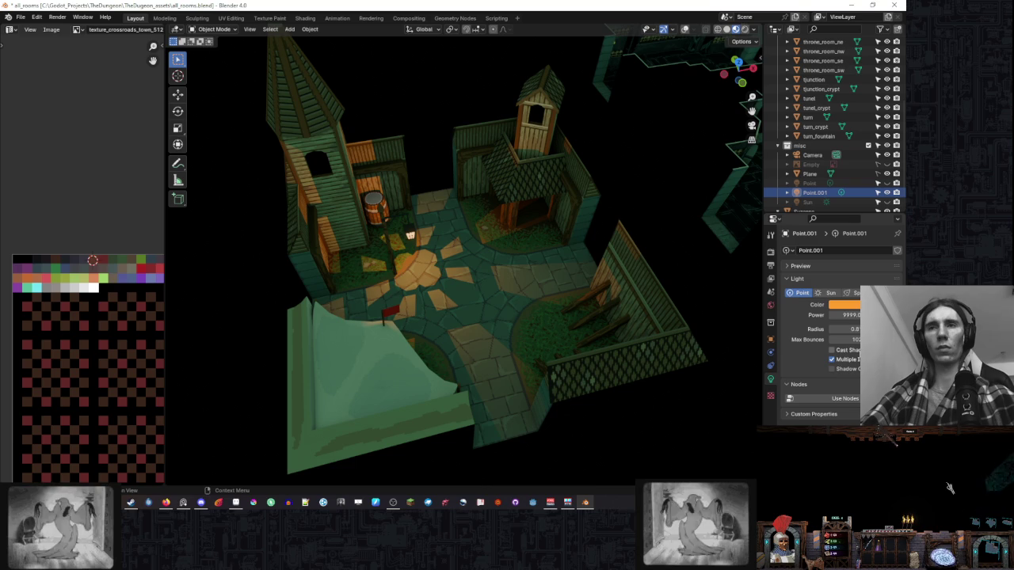
left_click(831, 351)
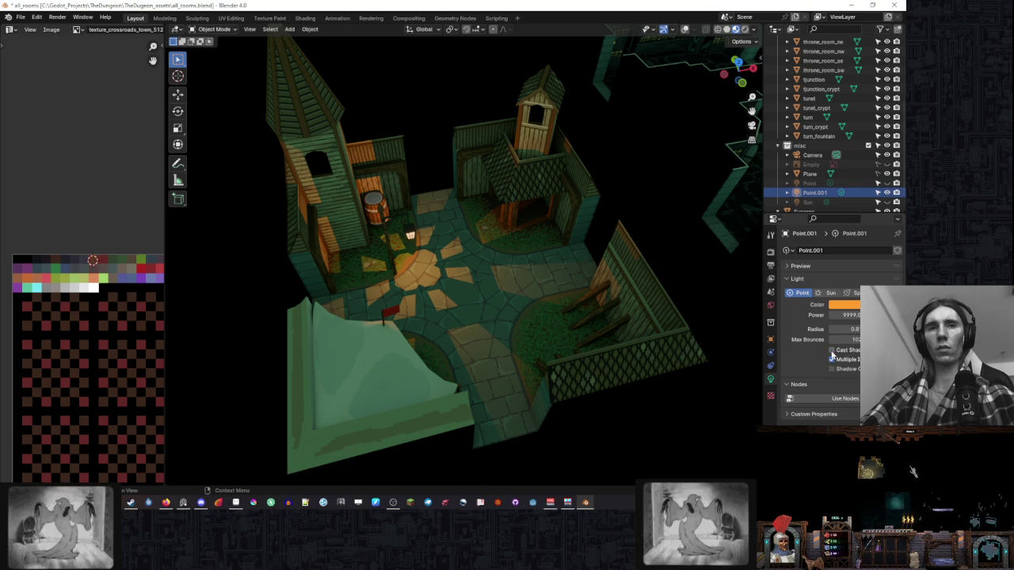
left_click_drag(507, 253, 594, 246)
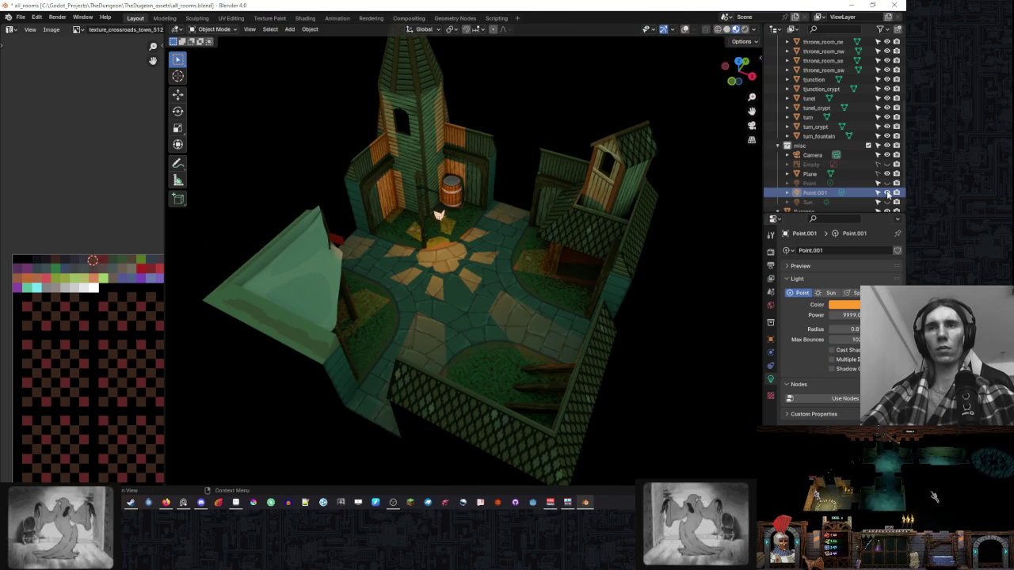
Orbit closer to the courtyard and turn the viewport overlays back on.
left_click_drag(507, 238, 539, 190)
scroll(539, 190, "up", 5)
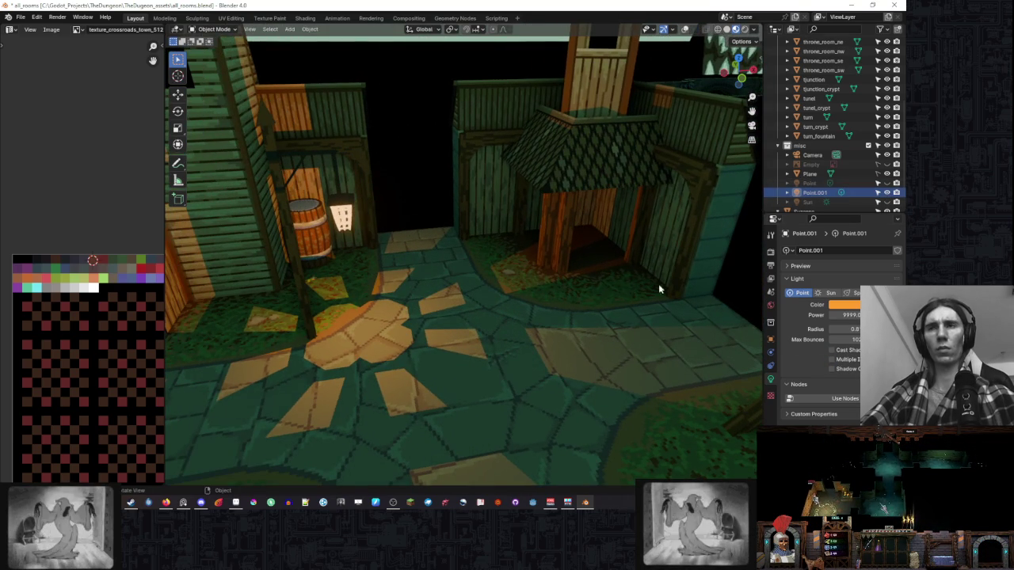
left_click_drag(670, 296, 597, 251)
left_click(685, 29)
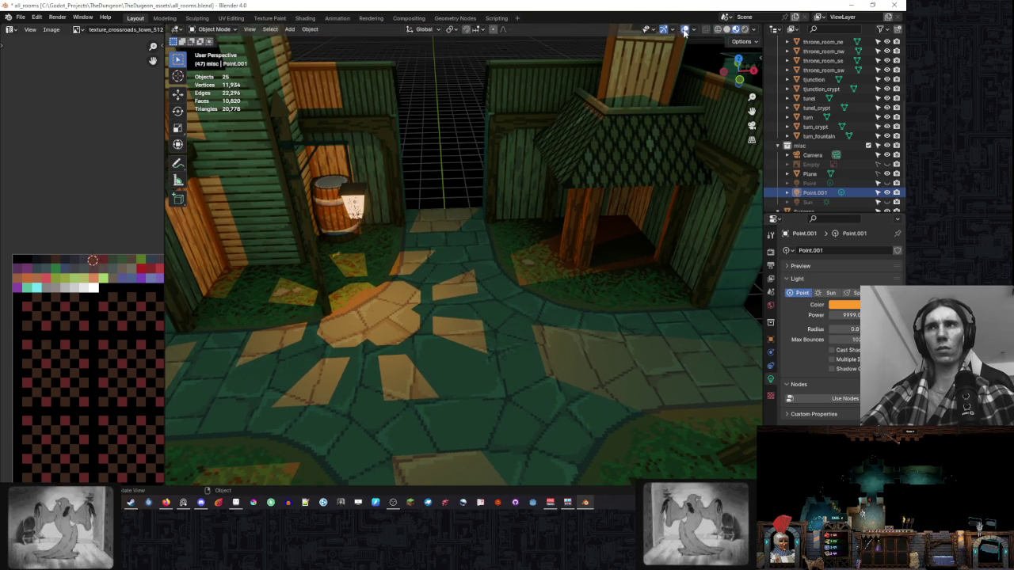
Select the lantern's Point.001 light and increase its radius.
left_click(356, 205)
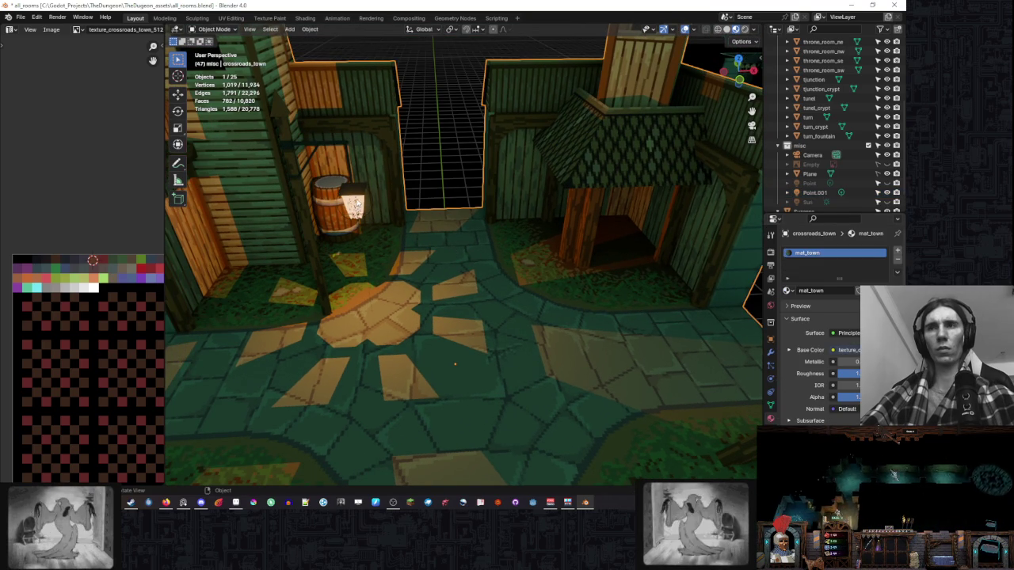
key("s")
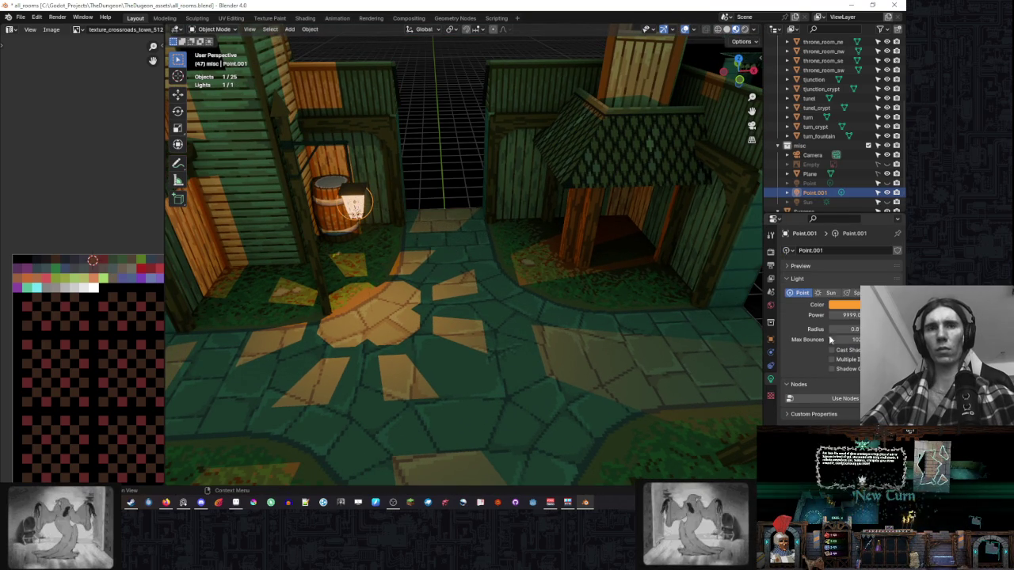
key("Escape")
left_click_drag(846, 329, 856, 329)
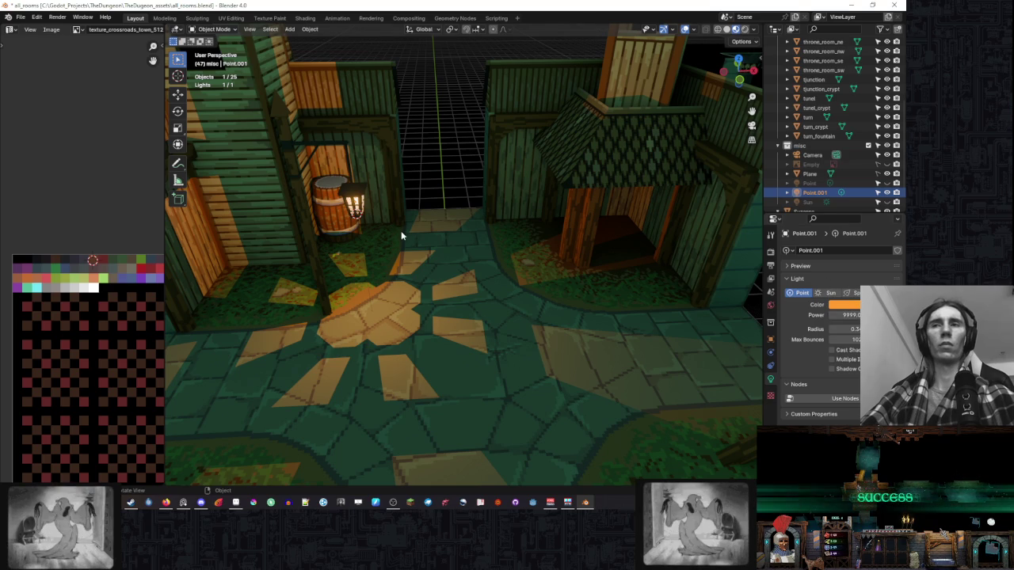
key("g")
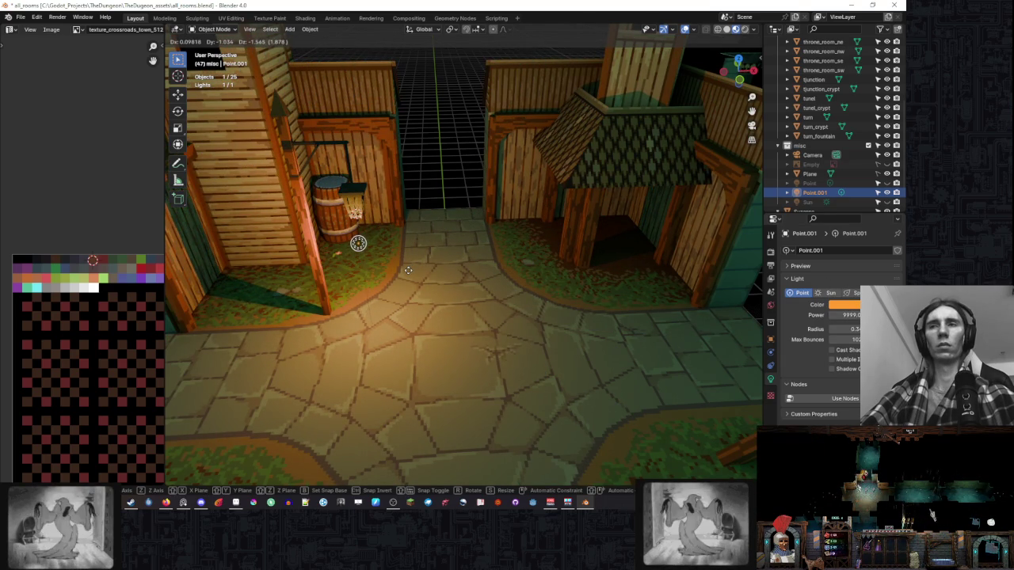
Raise the Point.001 light along Z inside the hanging lantern.
key("z")
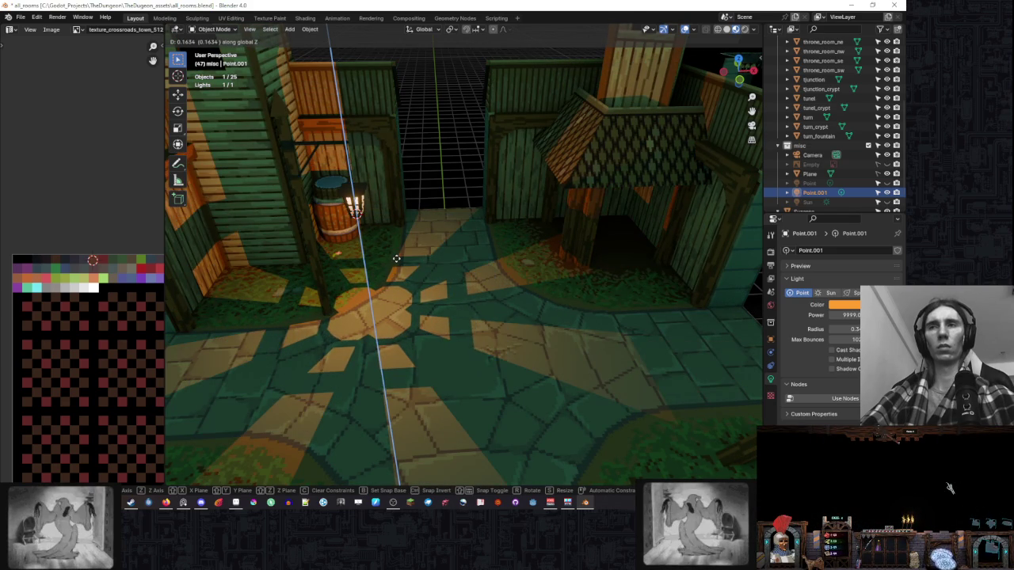
left_click(396, 258)
scroll(421, 242, "down", 2)
scroll(502, 248, "down", 3)
left_click_drag(502, 248, 442, 260)
Refine the light's height along Z, ending 0.099 higher, viewed from street level.
key("g")
key("z")
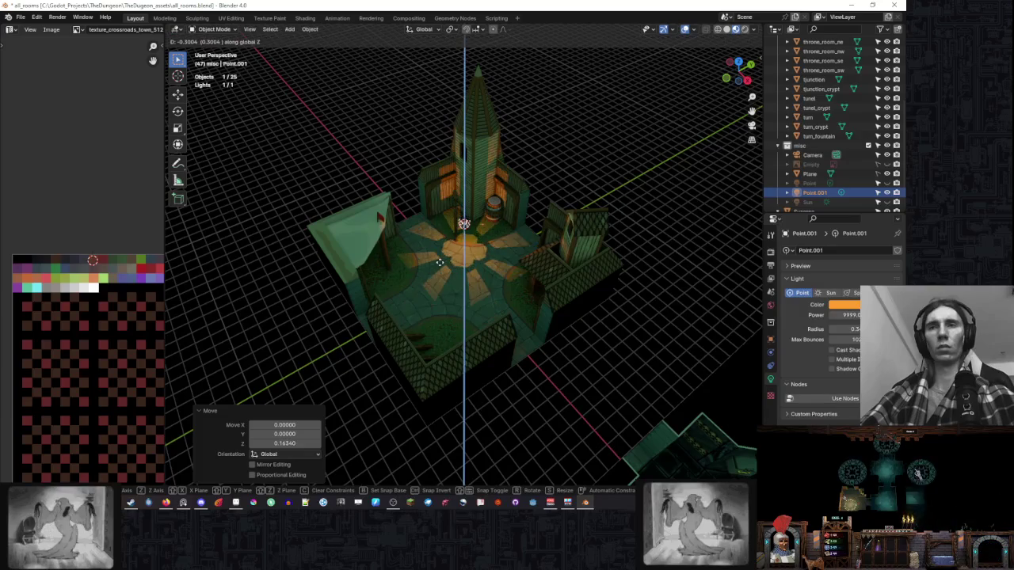
left_click(444, 265)
scroll(515, 267, "up", 3)
scroll(557, 271, "up", 2)
scroll(556, 271, "up", 3)
left_click_drag(519, 251, 500, 236)
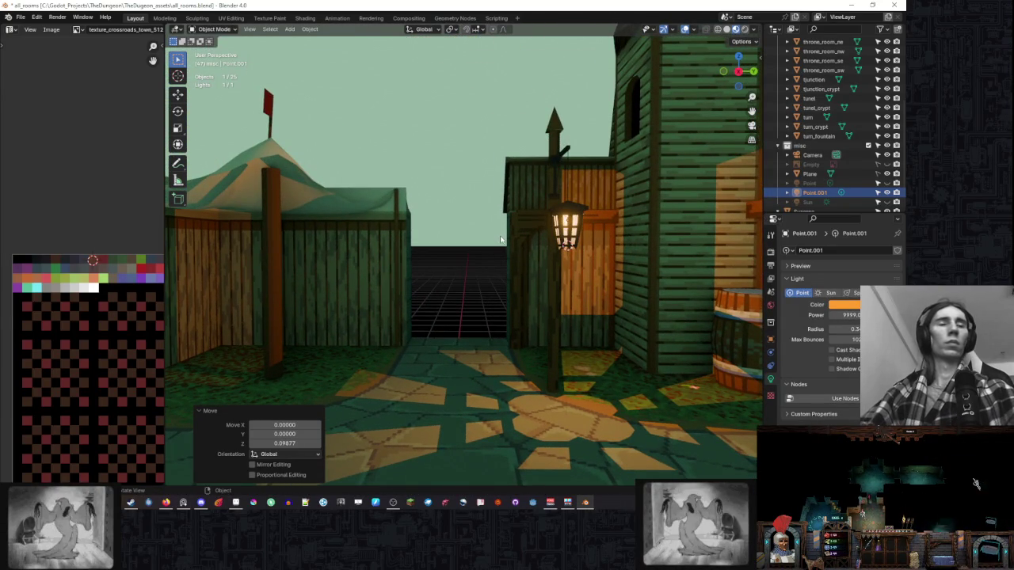
Increase Point.001's radius to about 0.47 and inspect the glow around the alley and tower.
mouse_move(841, 329)
left_mouse_down()
mouse_move(868, 329)
mouse_move(856, 328)
left_mouse_up()
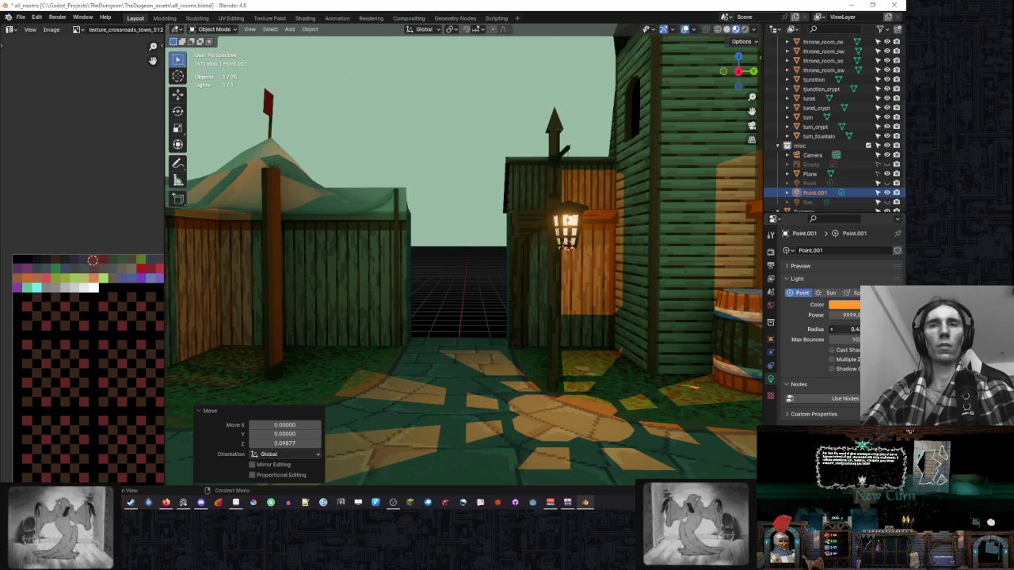
mouse_move(591, 275)
left_mouse_down()
mouse_move(719, 292)
mouse_move(724, 329)
mouse_move(666, 325)
mouse_move(796, 307)
left_mouse_up()
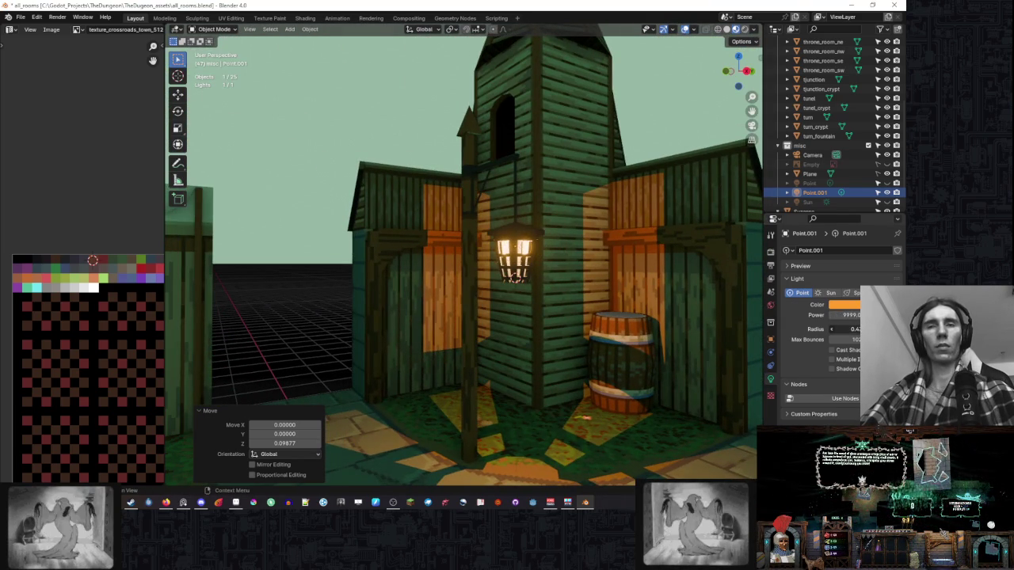
left_click_drag(614, 287, 737, 304)
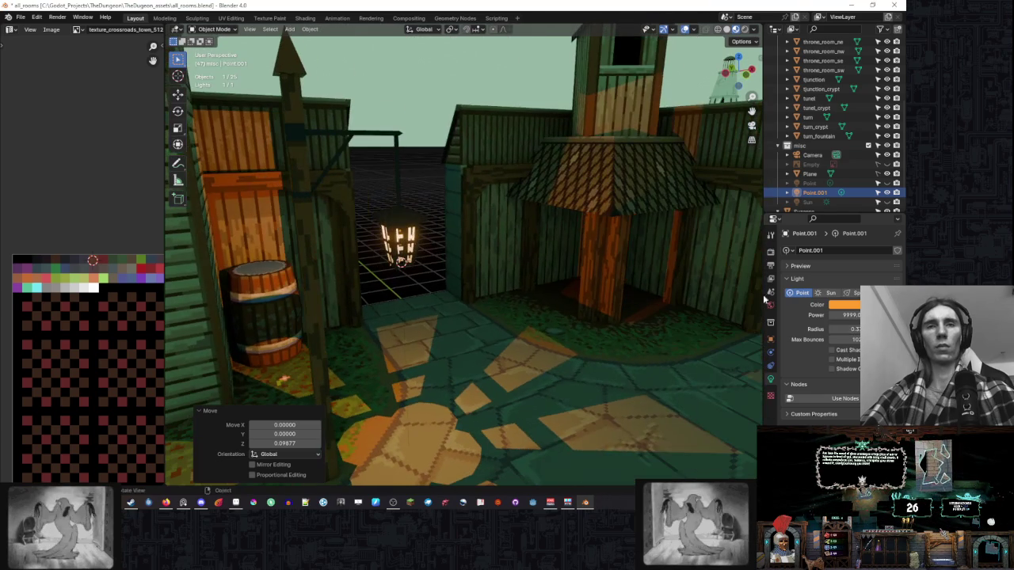
Switch to Rendered shading and shrink the light's radius to about 0.06.
left_click(745, 29)
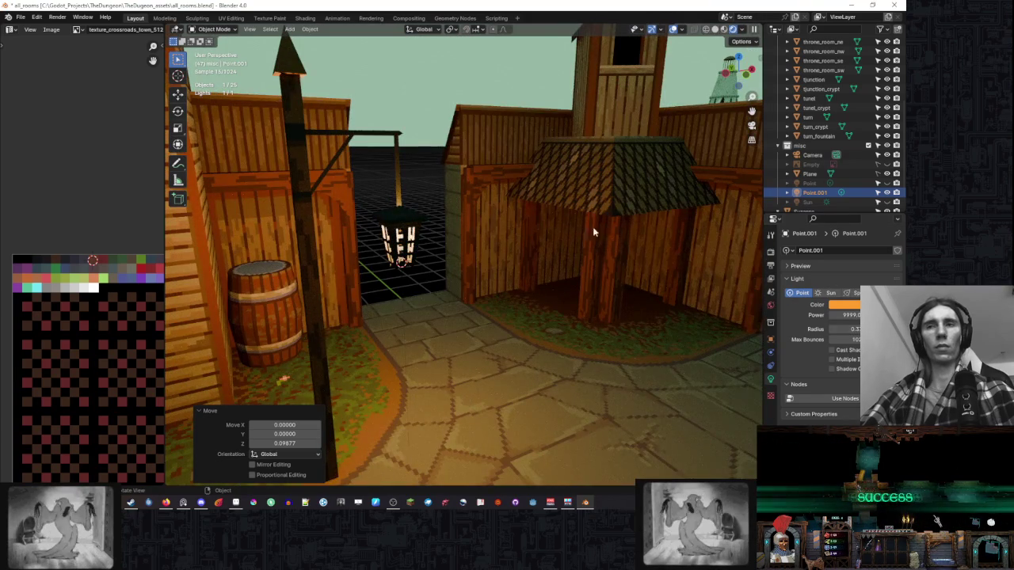
left_click_drag(851, 329, 840, 328)
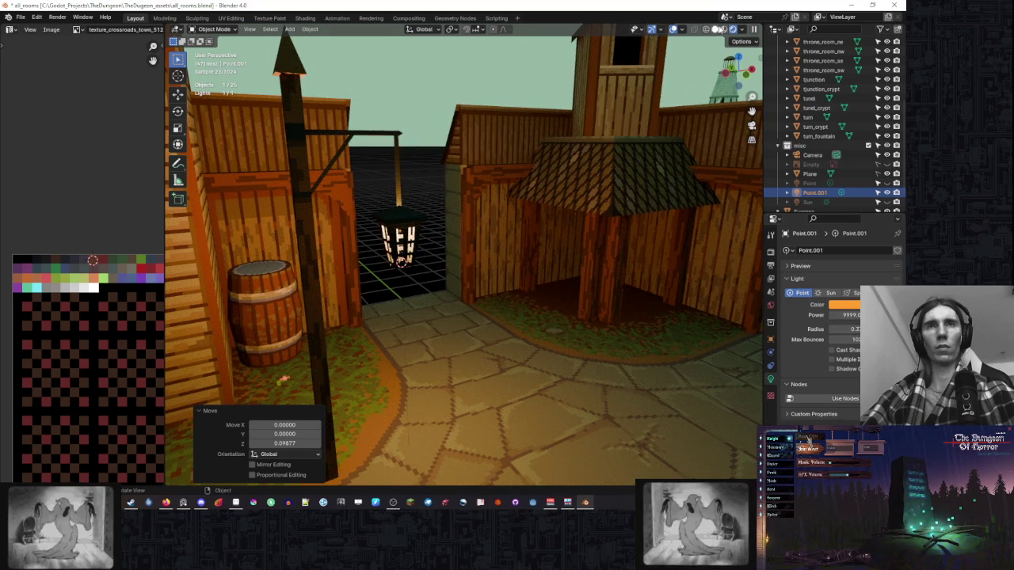
left_click(726, 29)
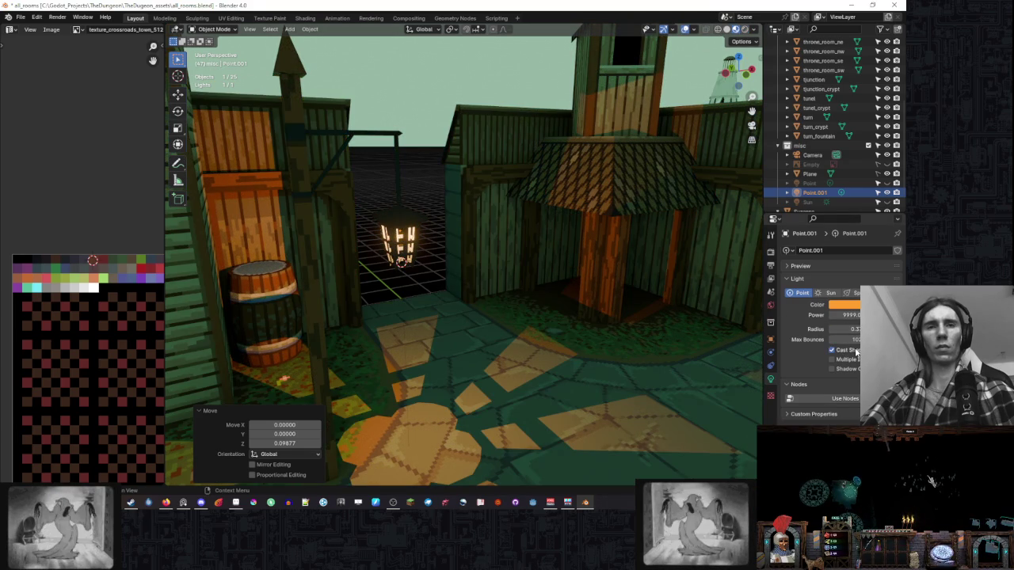
left_click(745, 29)
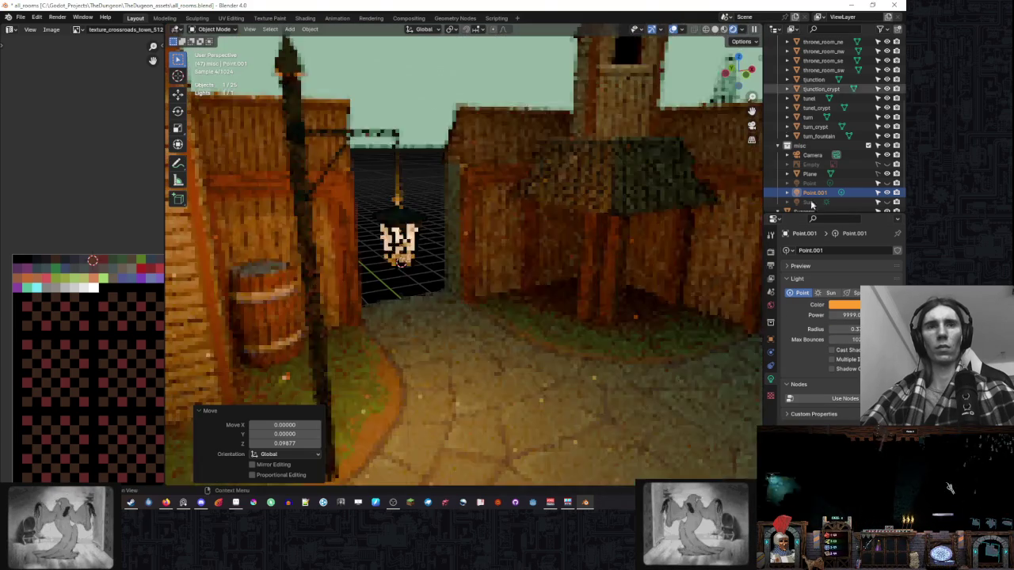
Enable Cast Shadow on the lantern light and reduce its radius to nearly zero.
left_click(832, 350)
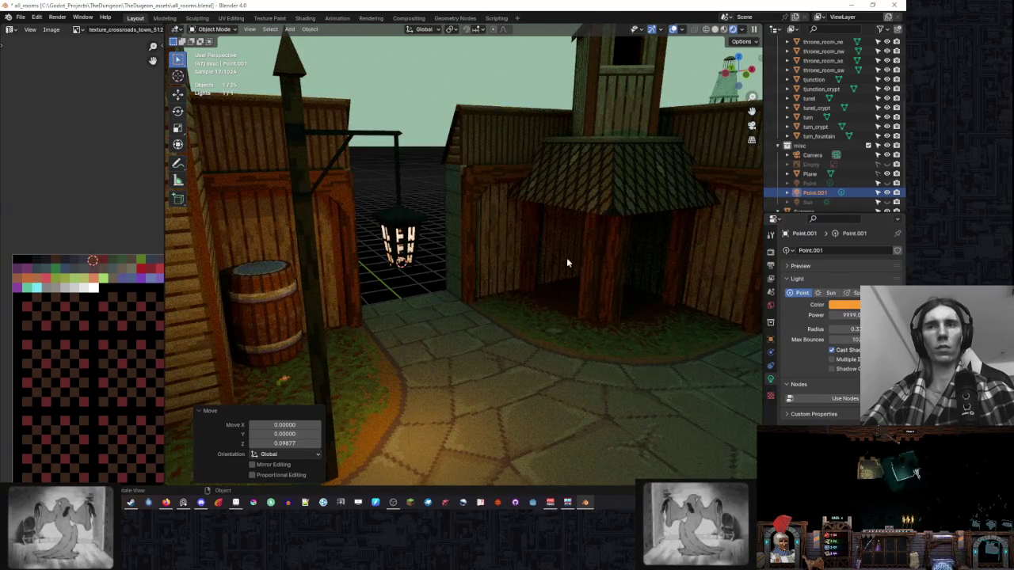
left_click_drag(566, 262, 543, 262)
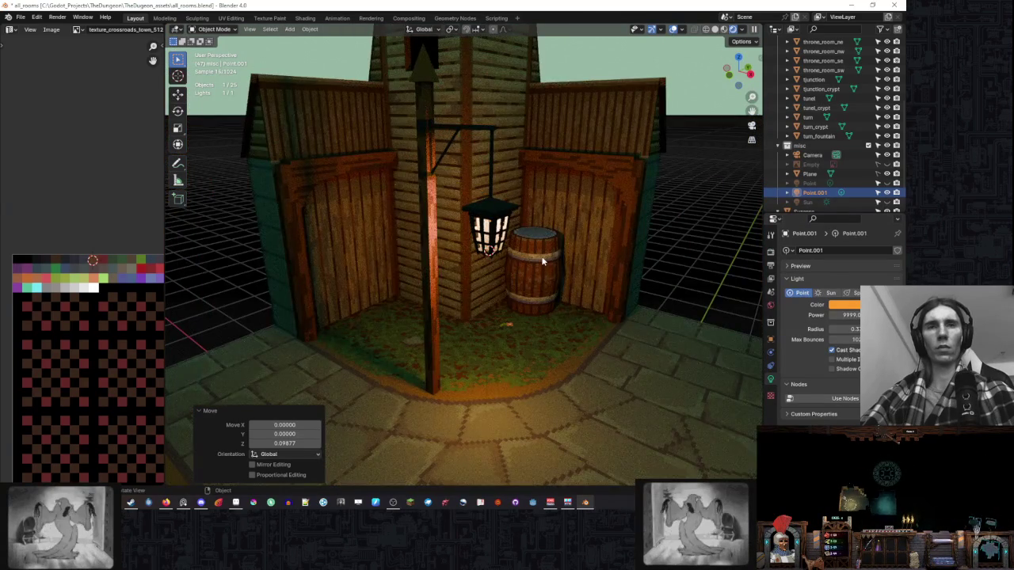
scroll(543, 261, "down", 5)
left_click_drag(543, 261, 522, 268)
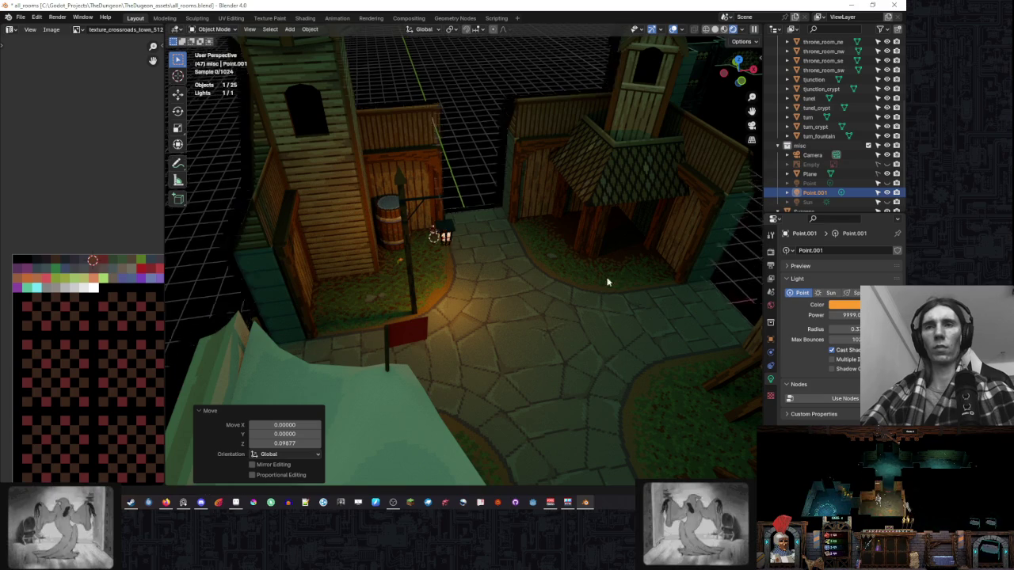
left_click_drag(627, 284, 709, 291)
mouse_move(842, 329)
left_mouse_down()
mouse_move(815, 329)
mouse_move(863, 329)
left_mouse_up()
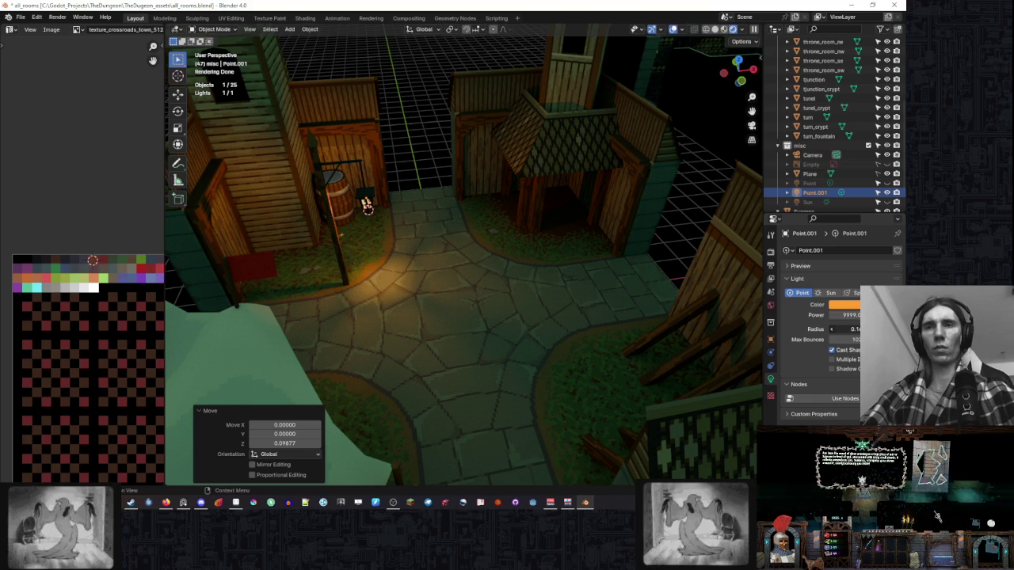
mouse_move(648, 265)
left_mouse_down()
mouse_move(664, 266)
mouse_move(620, 240)
mouse_move(643, 240)
left_mouse_up()
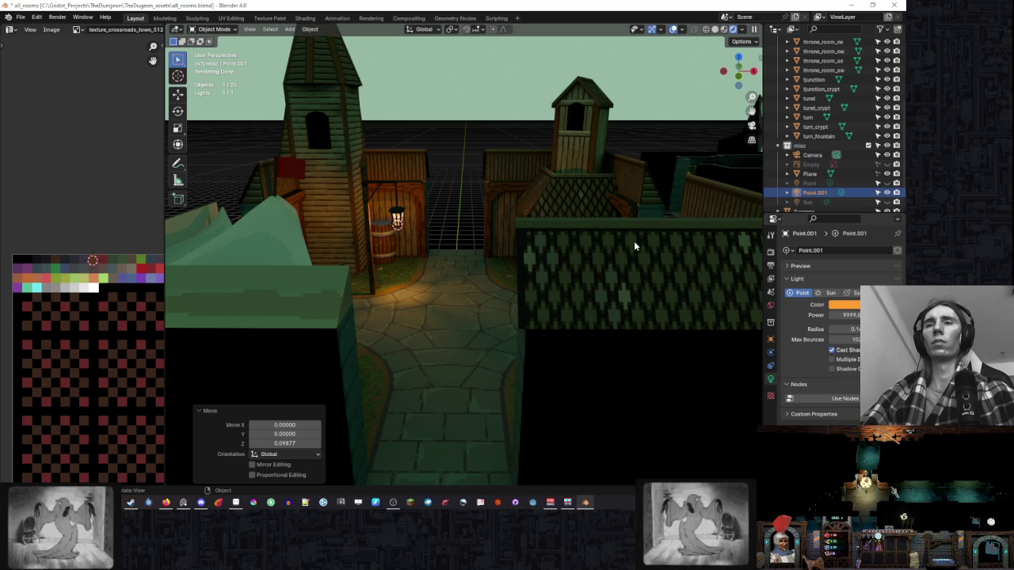
left_click_drag(633, 241, 642, 299)
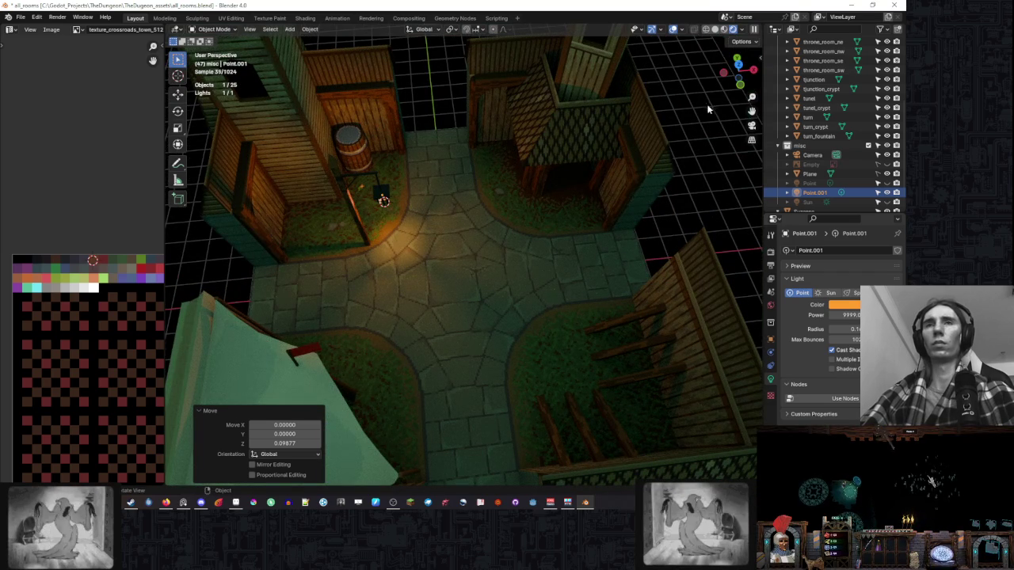
In Edit Mode on crossroads_town, select the lamp post and its lantern faces.
left_click(718, 31)
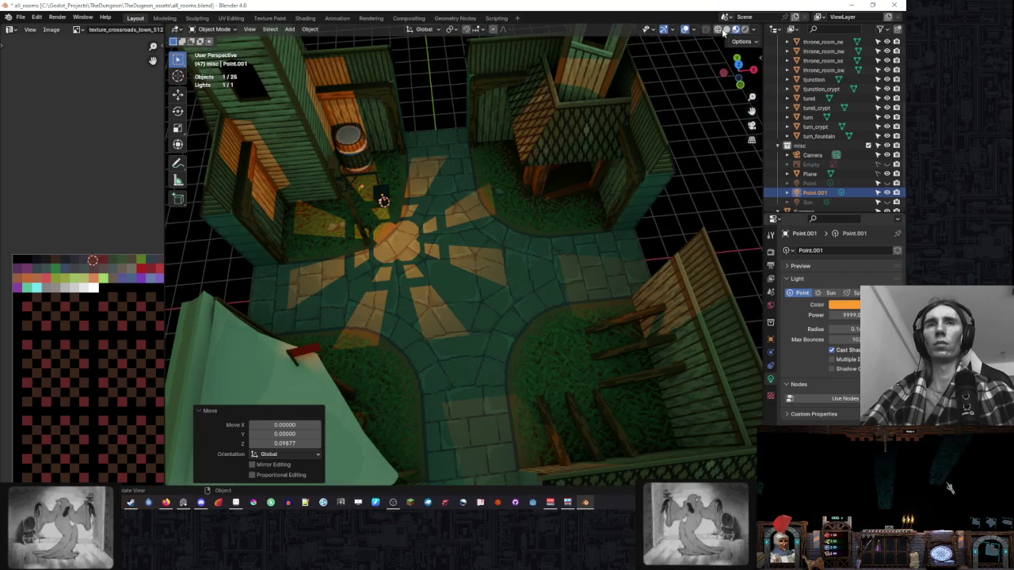
left_click(555, 174)
key("Tab")
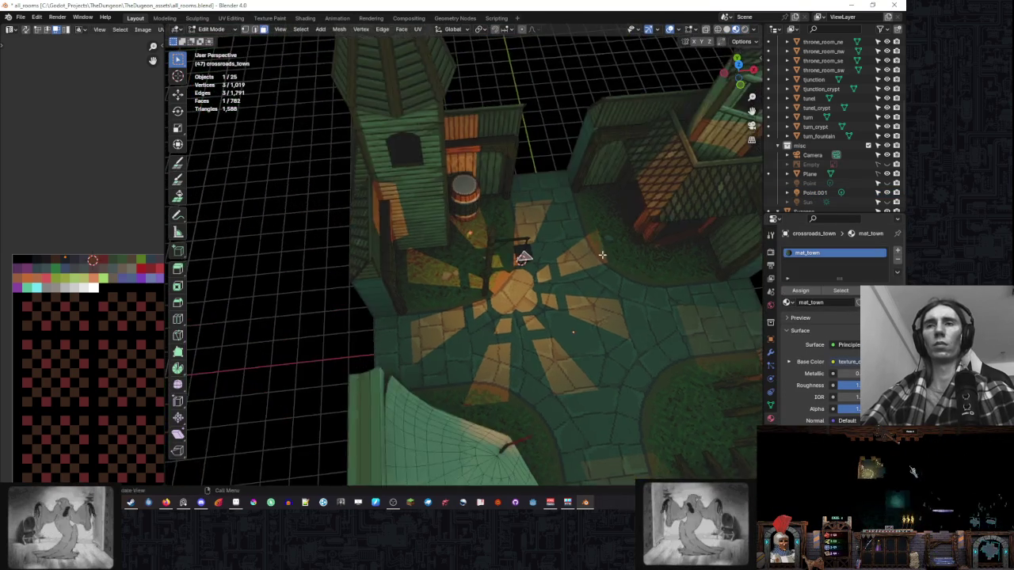
left_click_drag(446, 191, 495, 236)
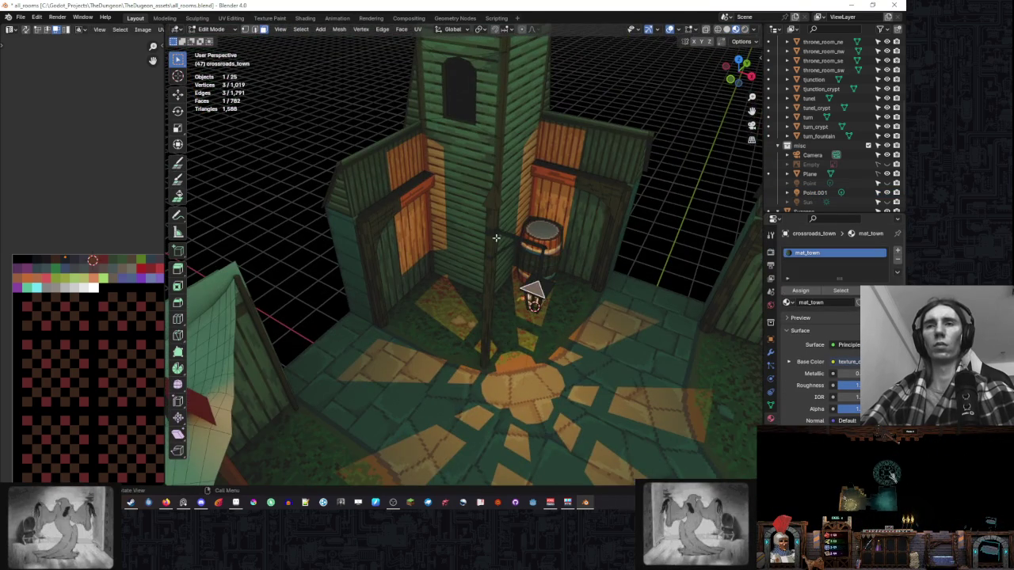
left_click(494, 237)
key("ctrl+l")
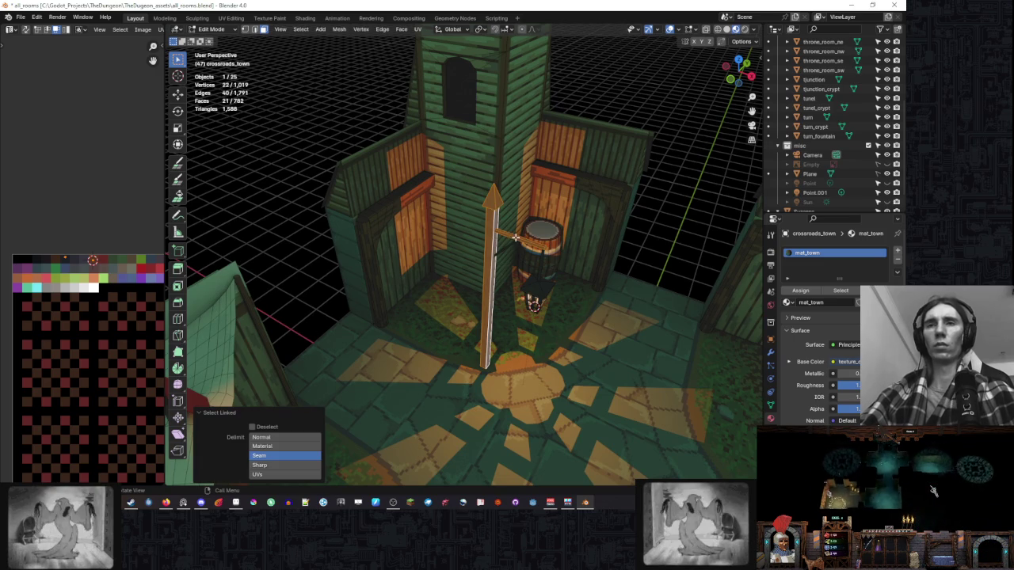
left_click(531, 275, "shift")
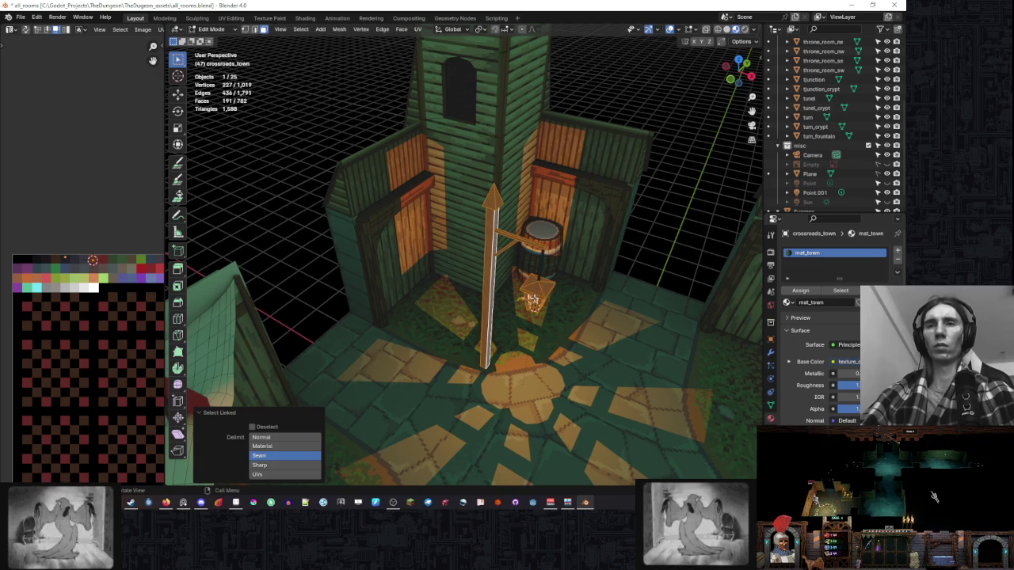
left_click(541, 273, "shift")
left_click_drag(541, 274, 509, 275)
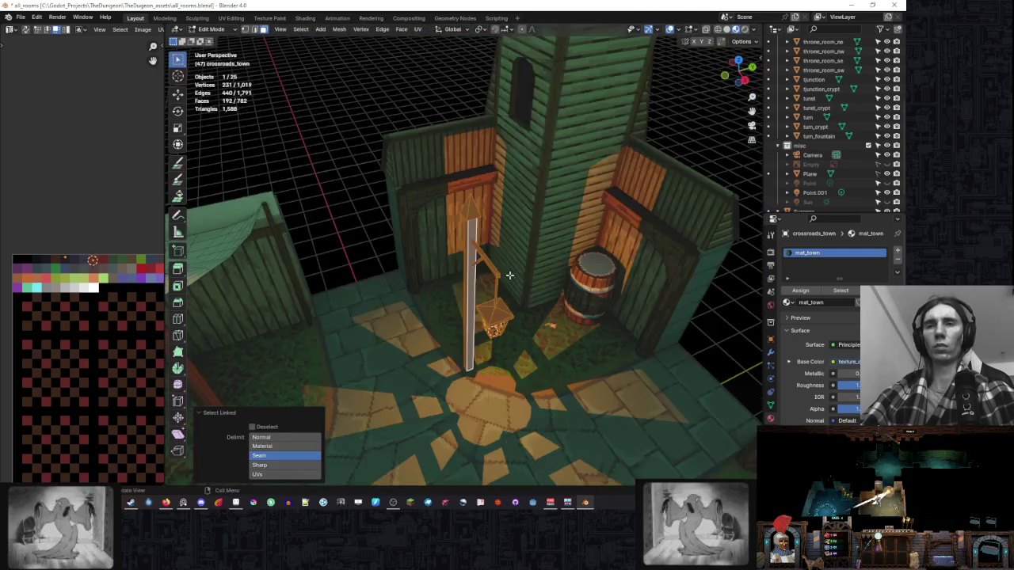
key("KP_7")
Rotate the lamp post 45° and move it toward the corner.
type("r45")
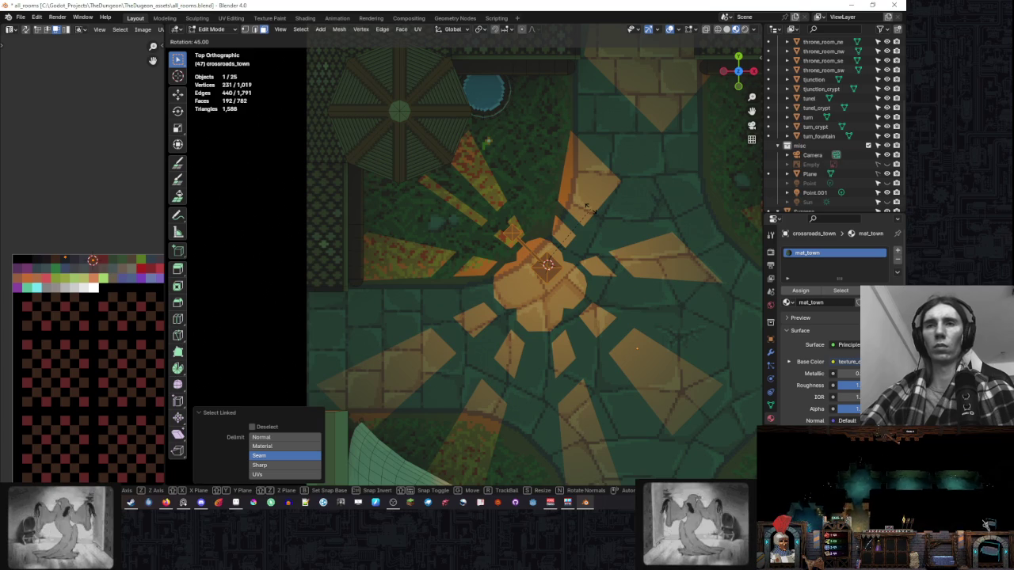
key("Return")
key("g")
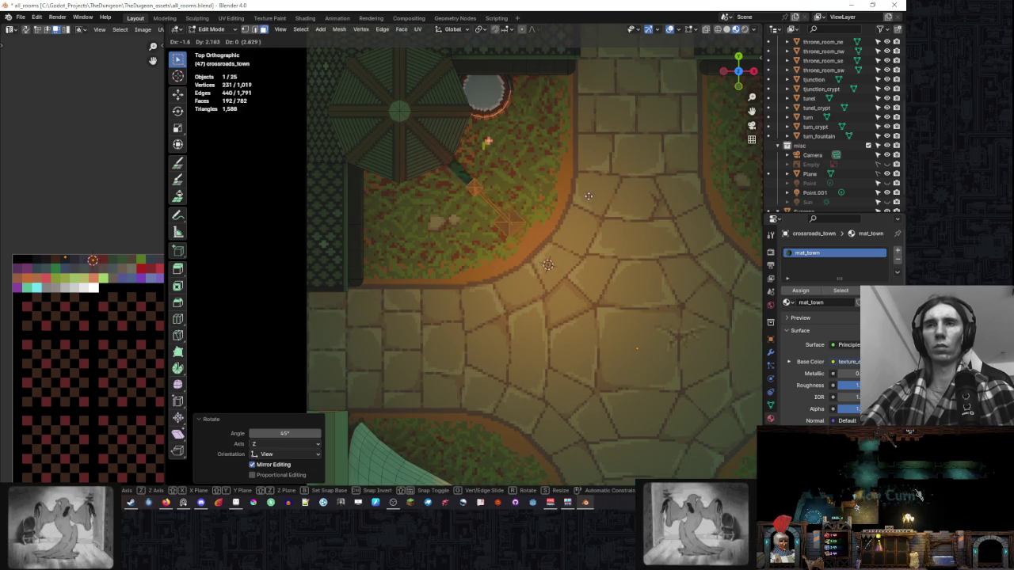
left_click(572, 175)
mouse_move(572, 175)
left_mouse_down()
mouse_move(466, 156)
mouse_move(469, 212)
left_mouse_up()
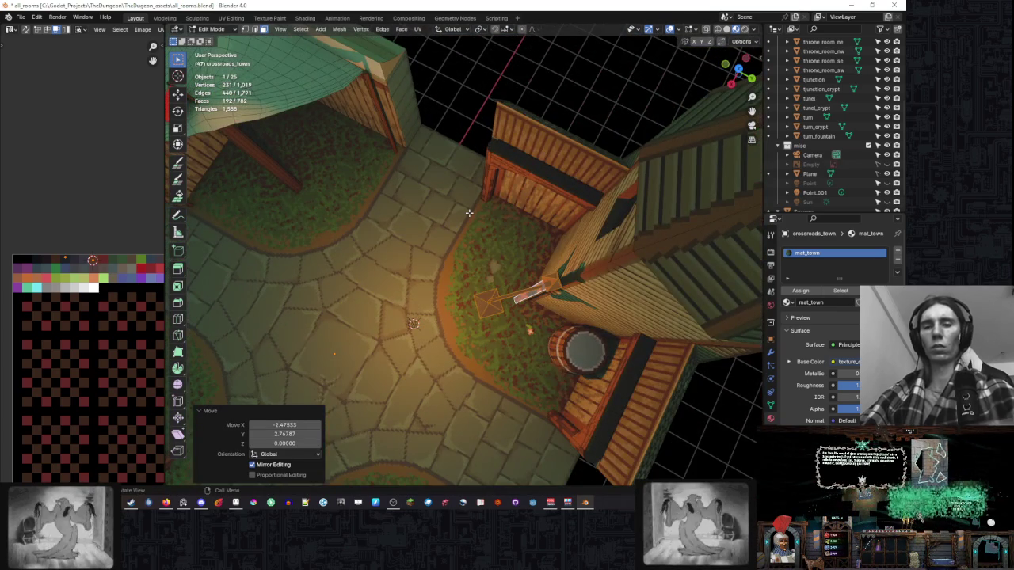
key("KP_7")
scroll(472, 209, "up", 4)
scroll(483, 206, "down", 1)
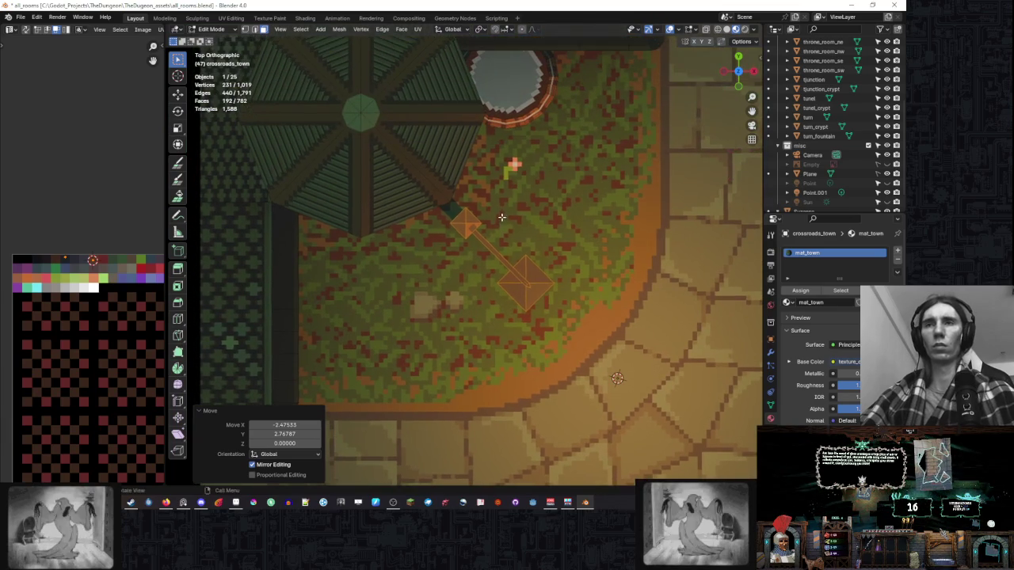
Move the lamp post onto the grass corner and nudge it slightly left.
key("g")
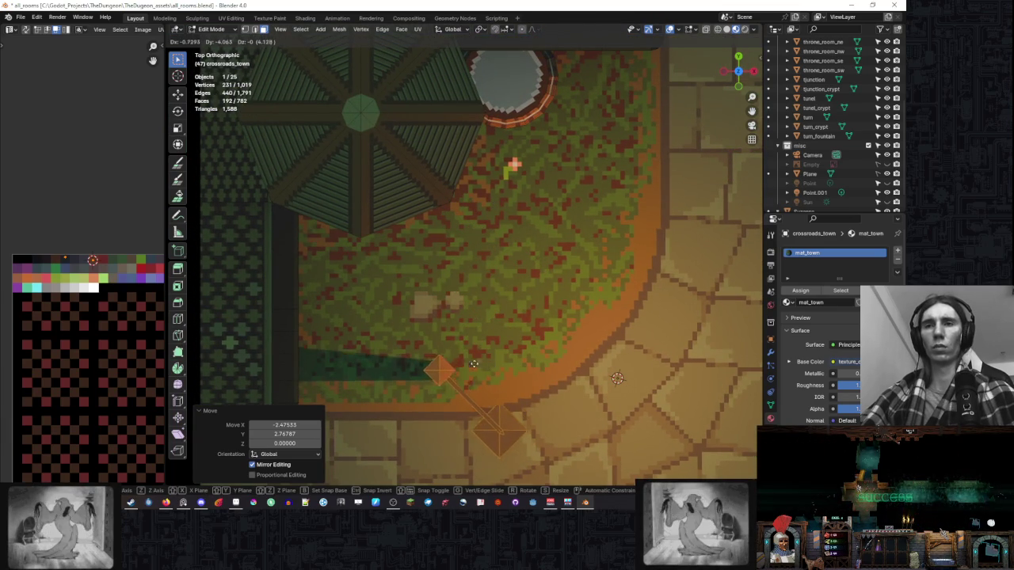
left_click(377, 381)
scroll(489, 219, "down", 5)
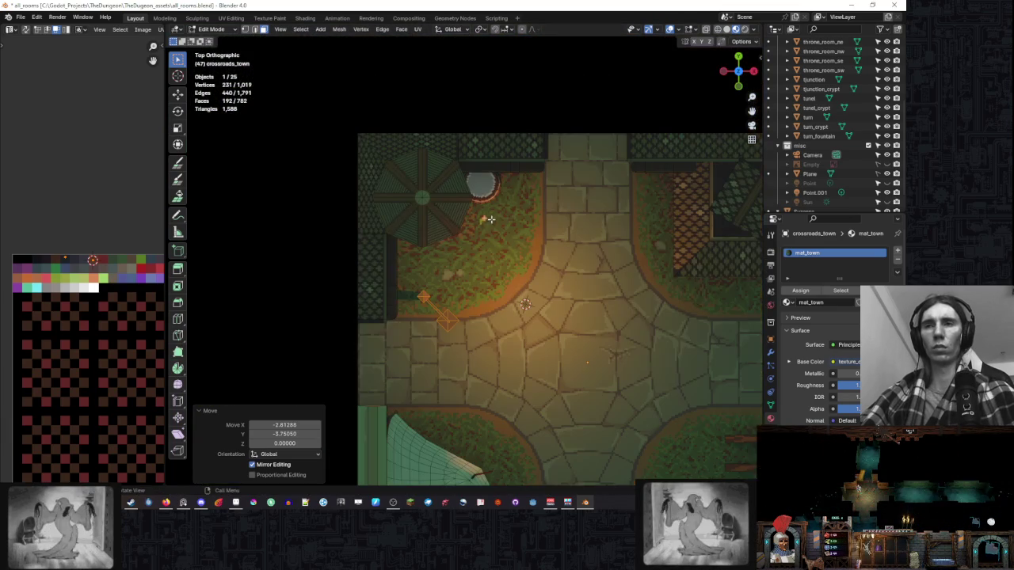
scroll(489, 220, "down", 3)
key("g")
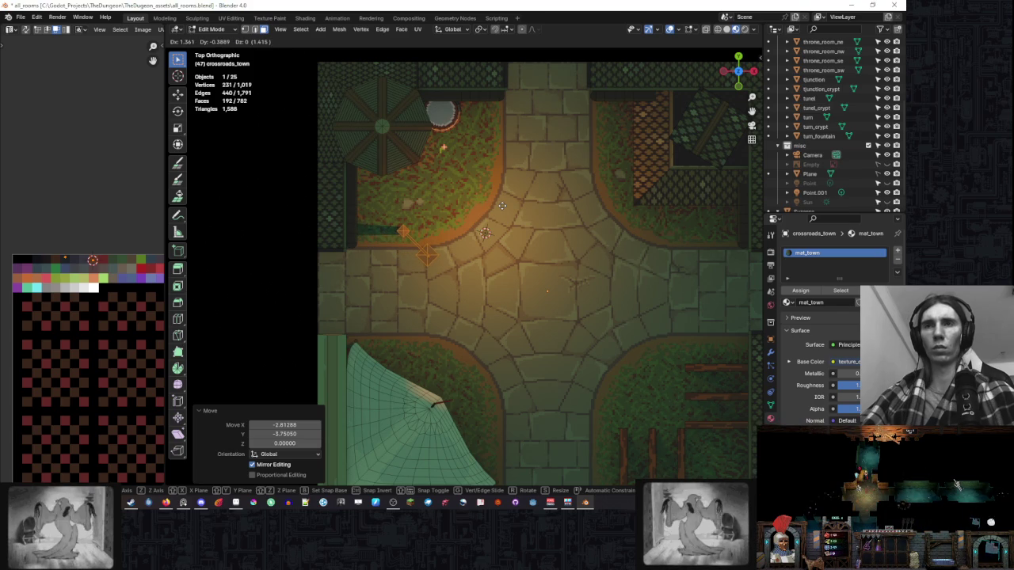
left_click(490, 201)
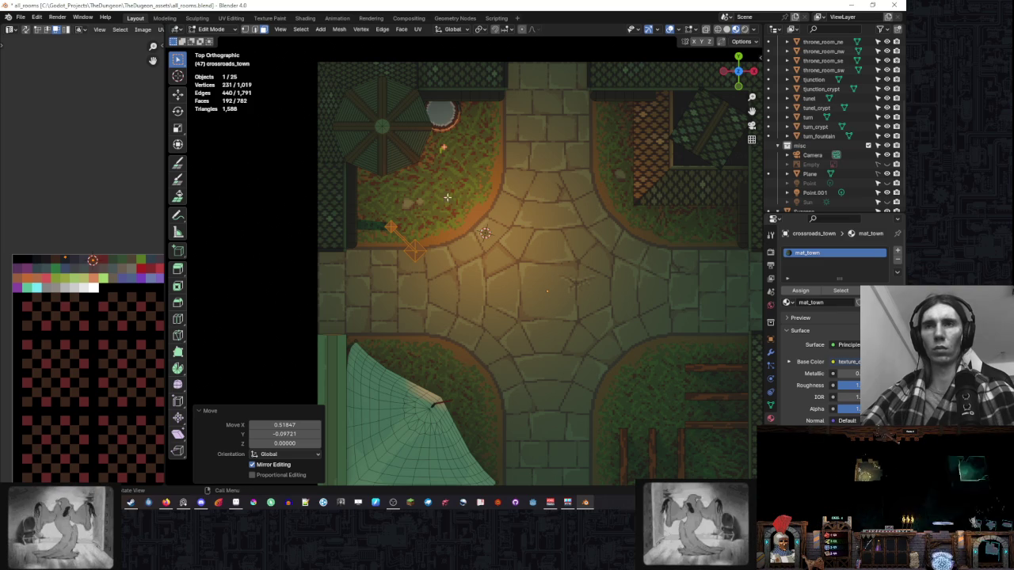
Fine-tune the lamp post's final placement beside the tower and barrel.
key("g")
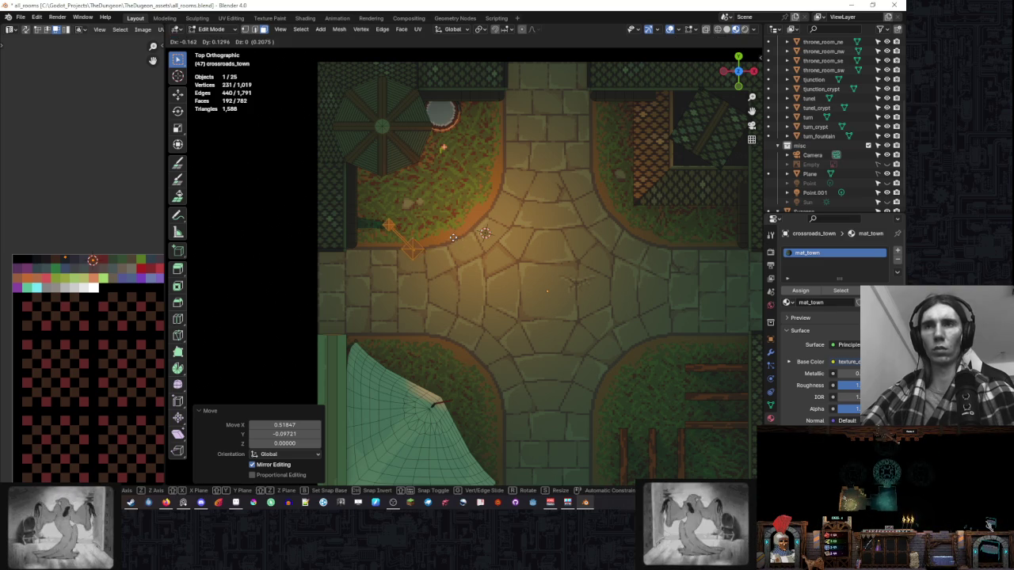
left_click(459, 231)
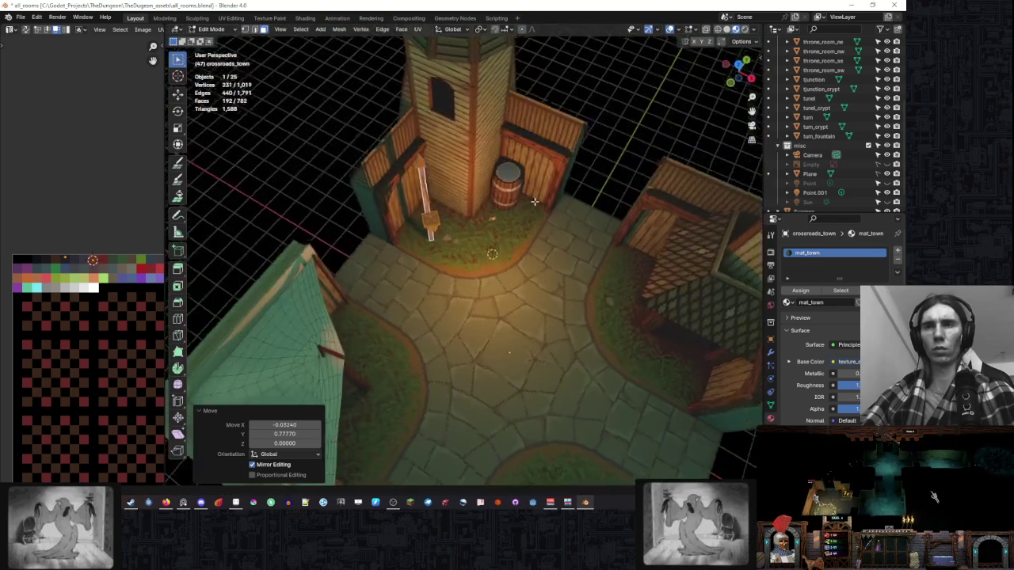
left_click_drag(534, 202, 448, 147)
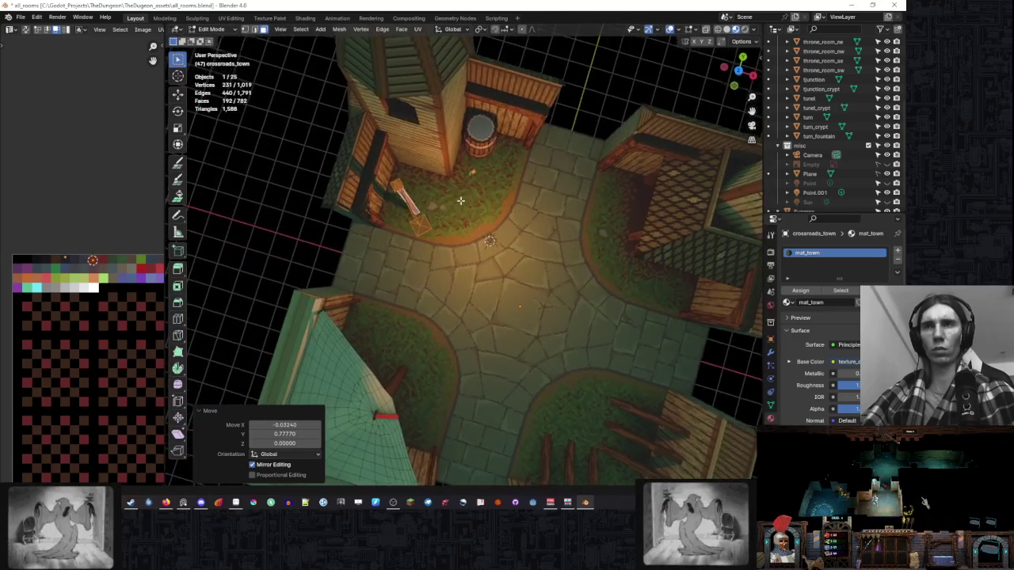
left_click_drag(447, 147, 527, 178)
key("g")
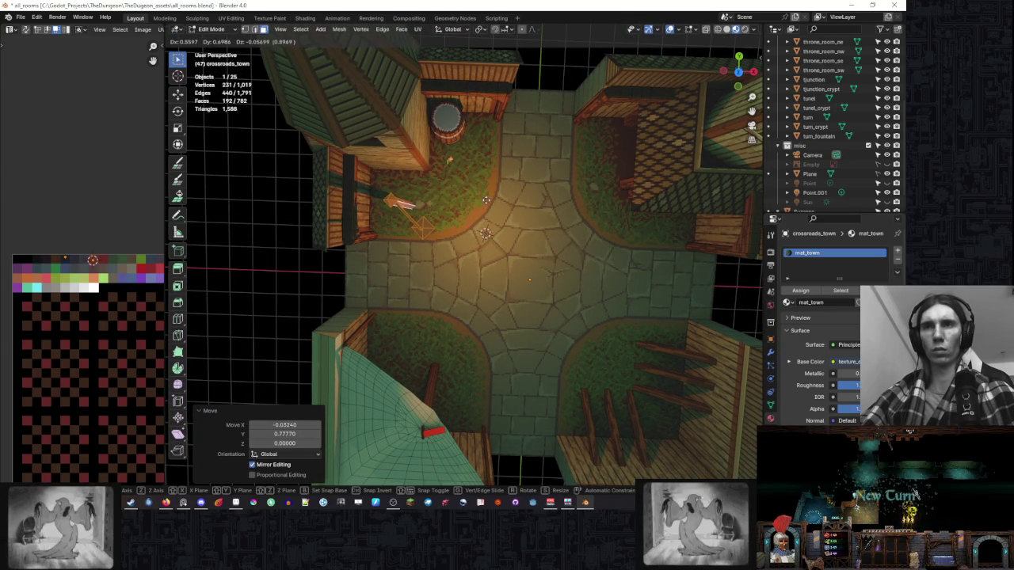
left_click(485, 199)
scroll(486, 198, "down", 3)
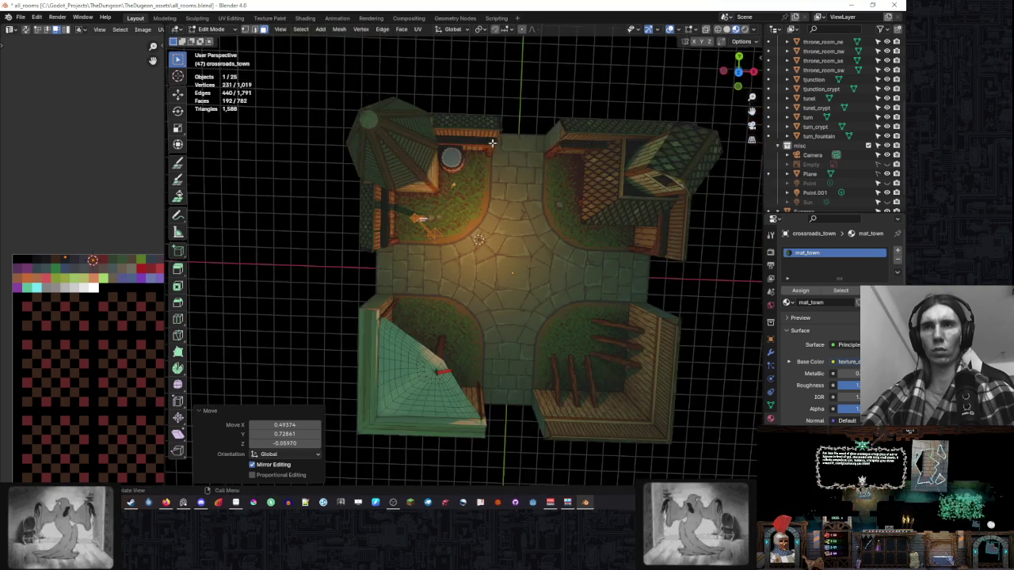
Back in Object Mode, move Point.001 along X then Y into the relocated lantern.
key("Tab")
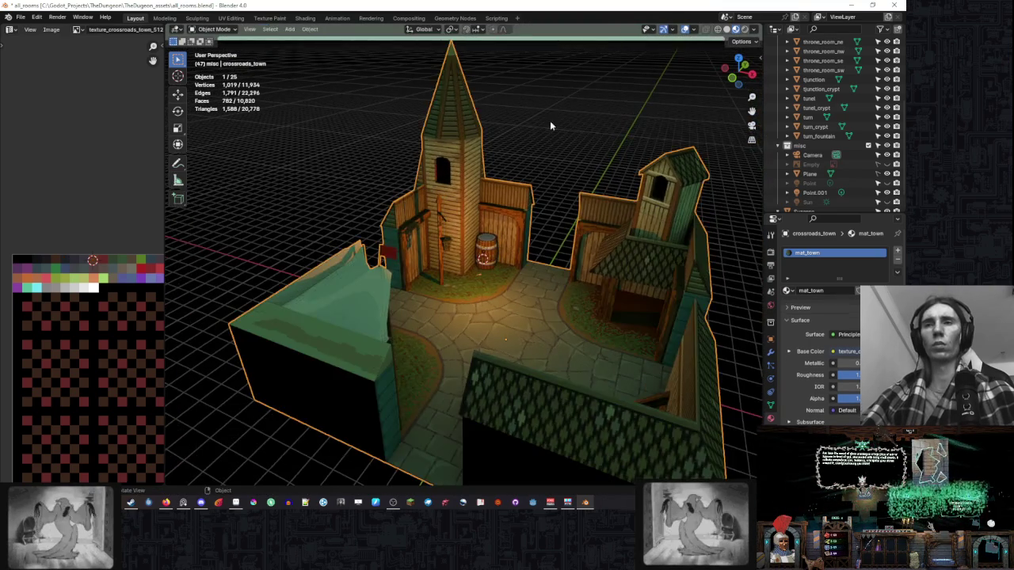
scroll(516, 231, "up", 5)
left_click(510, 266)
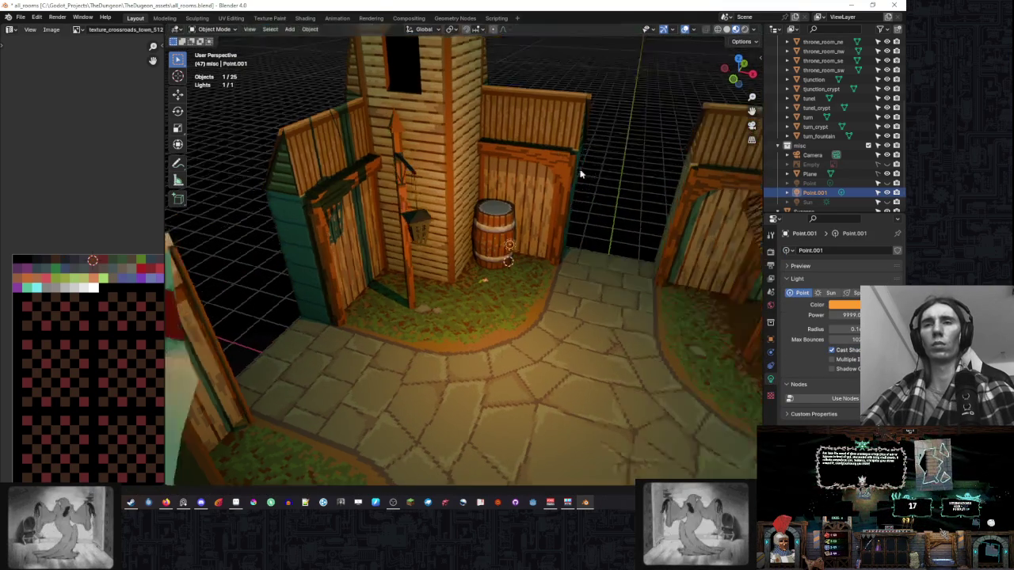
key("g")
key("x")
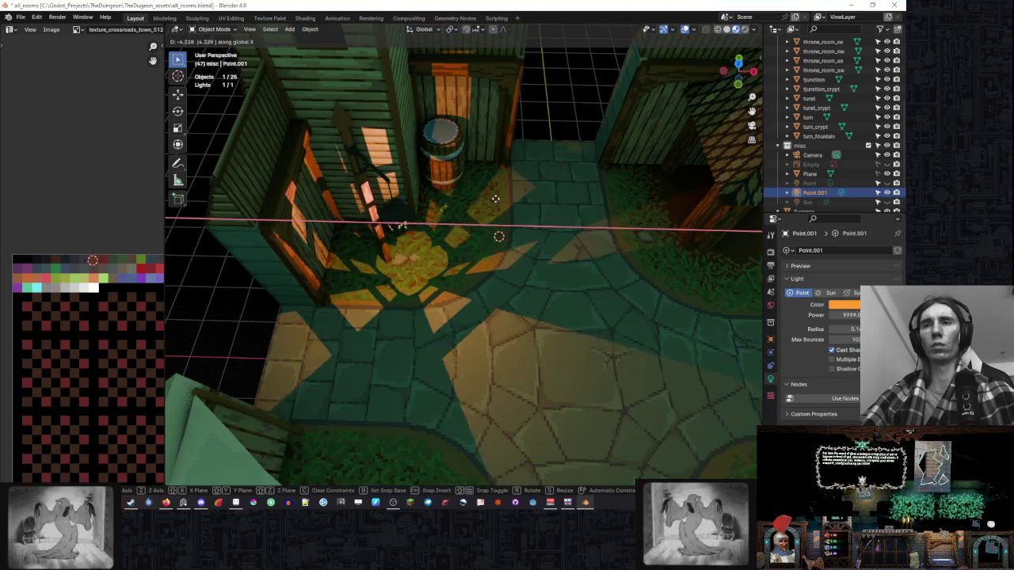
left_click(503, 186)
key("g")
key("y")
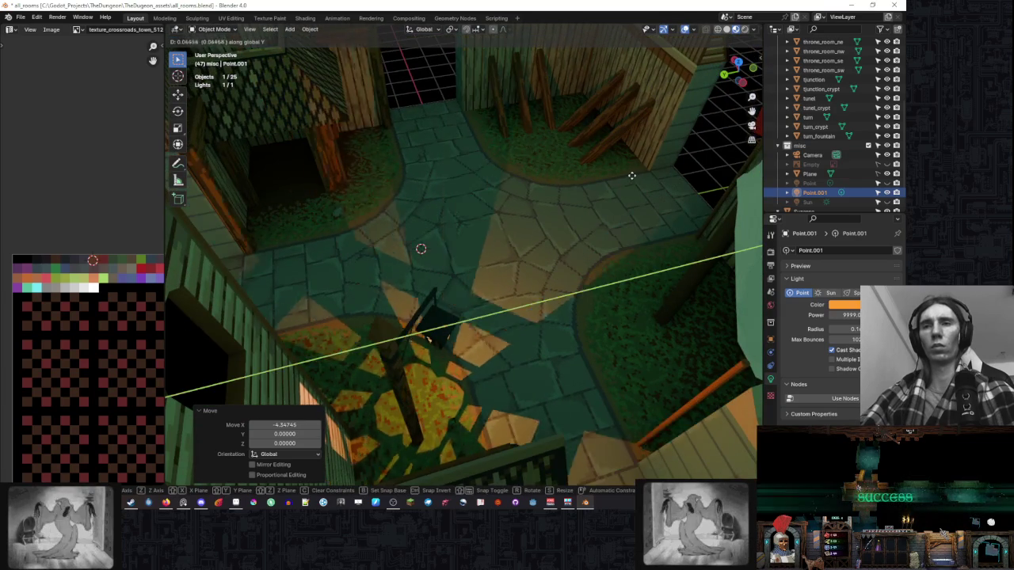
left_click(634, 181)
mouse_move(634, 181)
left_mouse_down()
mouse_move(488, 144)
mouse_move(539, 150)
left_mouse_up()
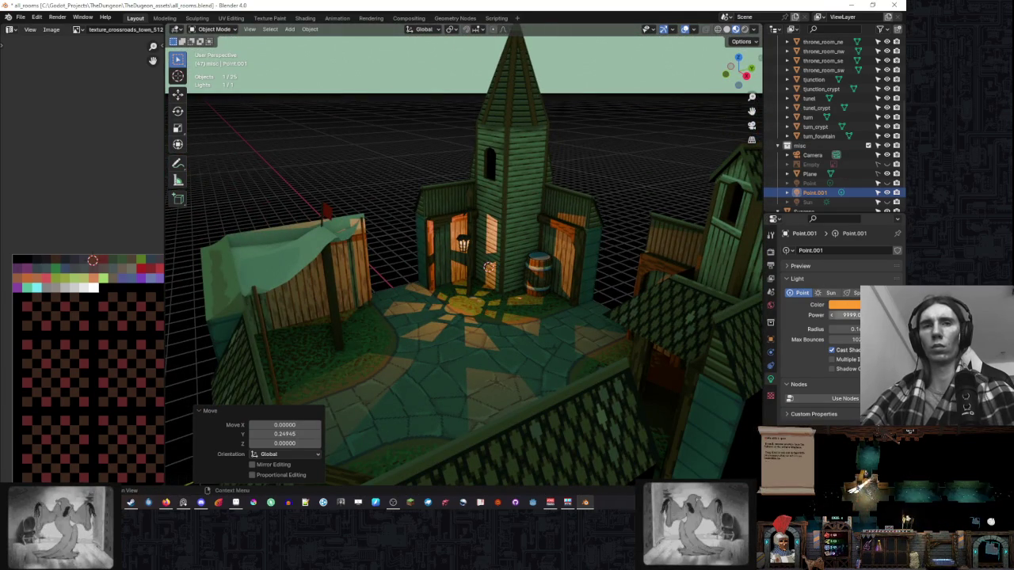
Preview the whole town beside the rooms in Rendered shading.
left_click(745, 28)
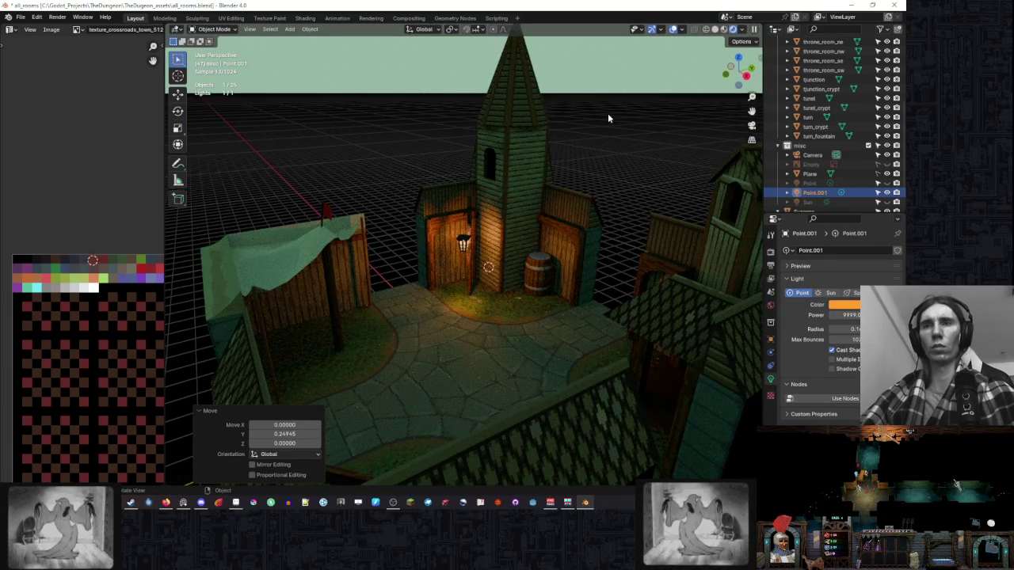
scroll(608, 113, "down", 5)
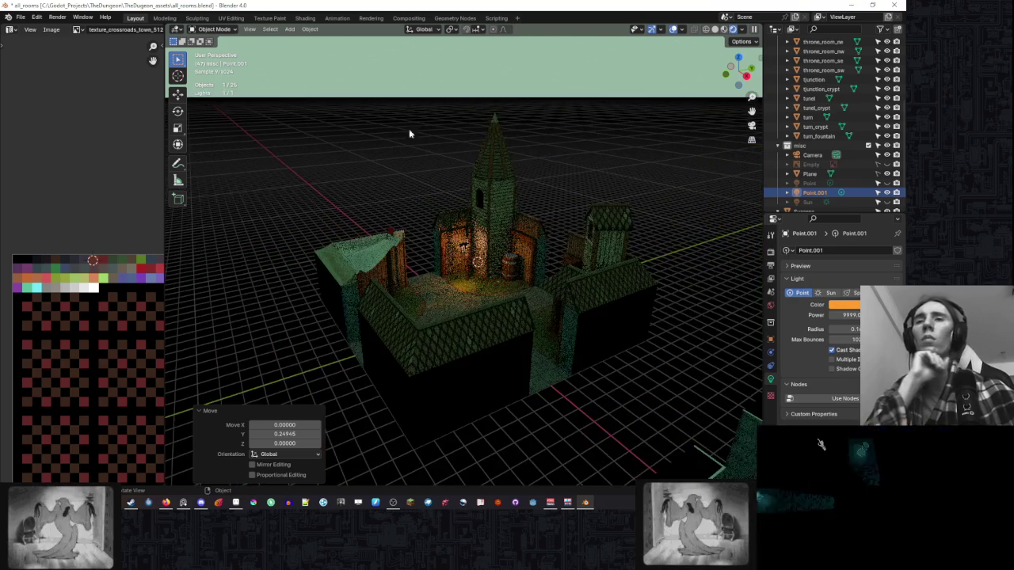
left_click_drag(500, 149, 508, 159)
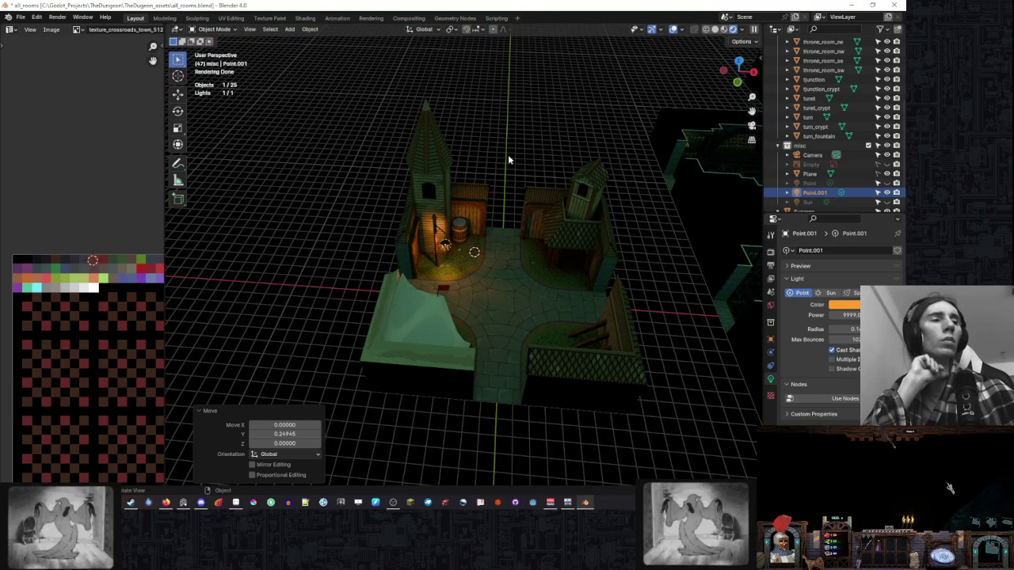
scroll(509, 157, "up", 1)
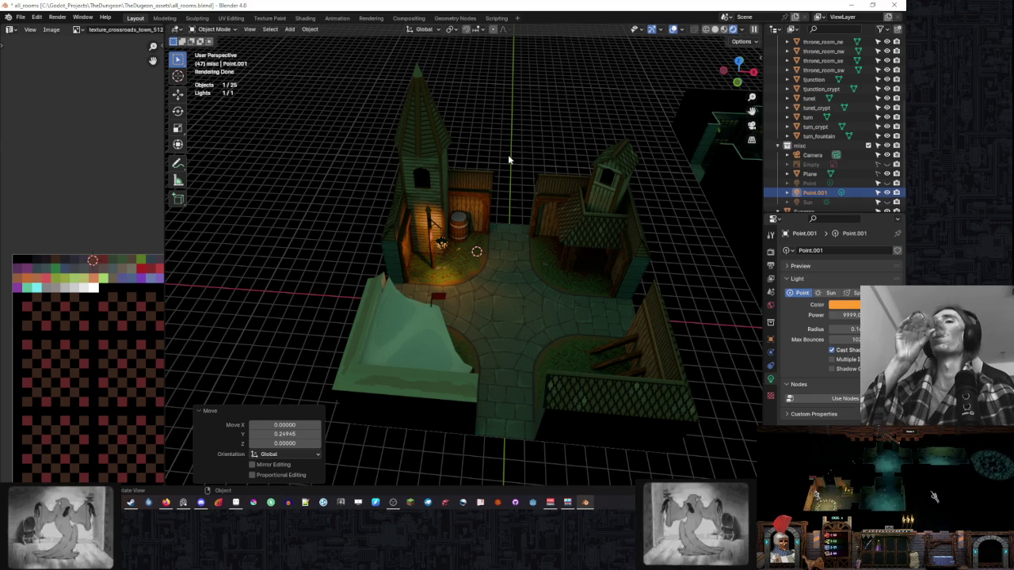
scroll(508, 154, "down", 1)
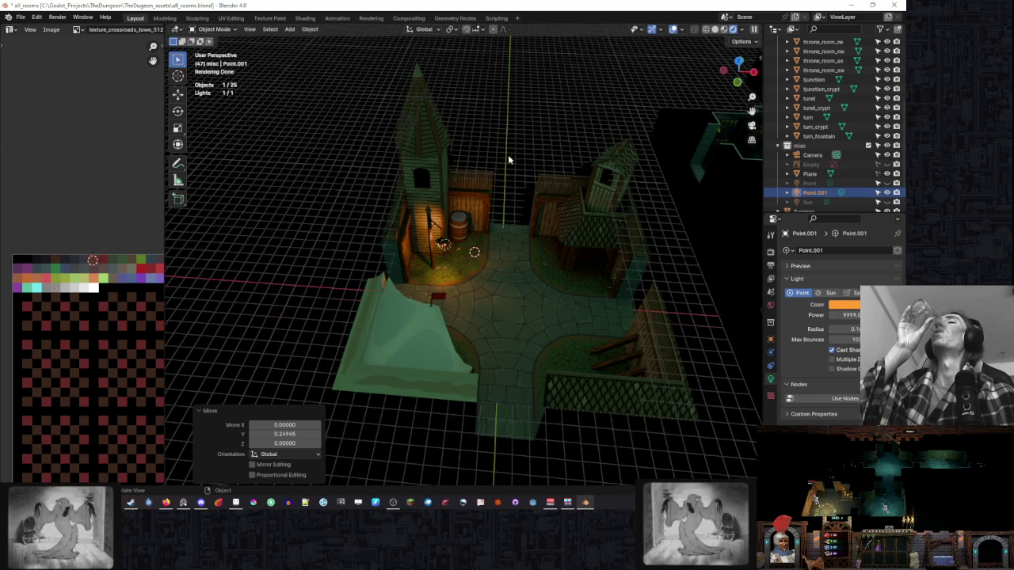
scroll(491, 135, "down", 4)
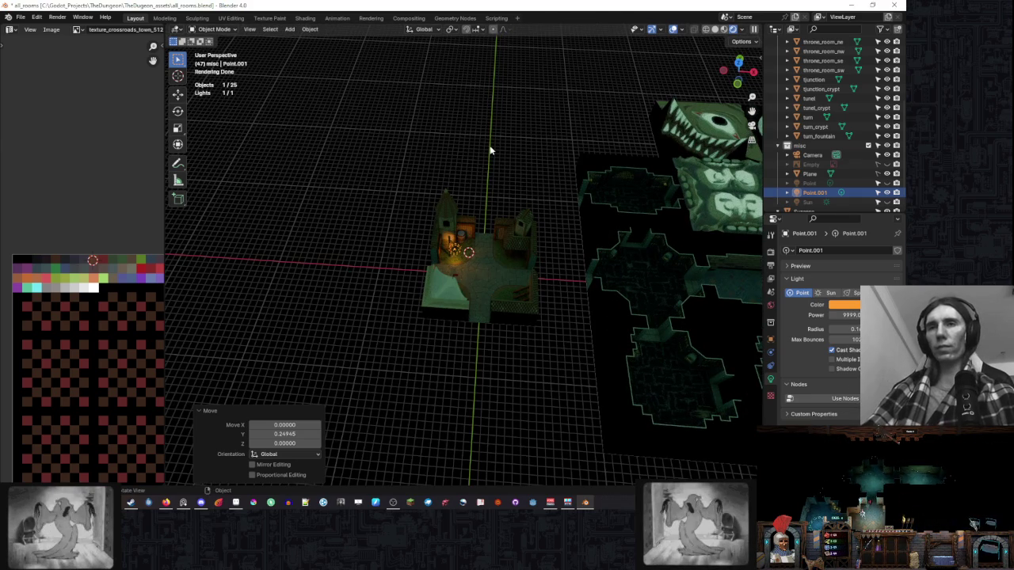
scroll(507, 159, "up", 5)
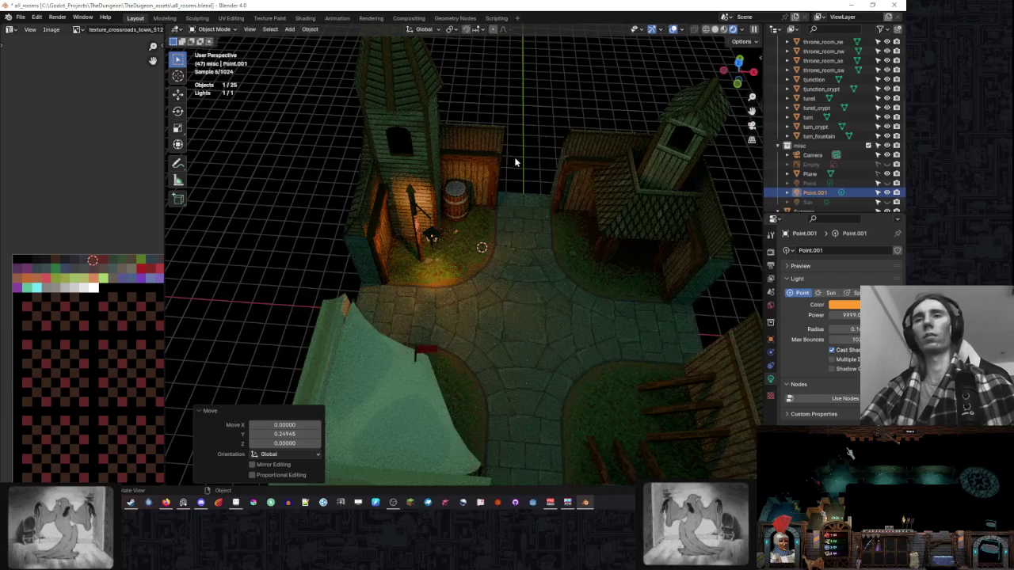
Select crossroads_town, zoom to the bell tower, and pick a window face in Edit Mode.
left_click(618, 178)
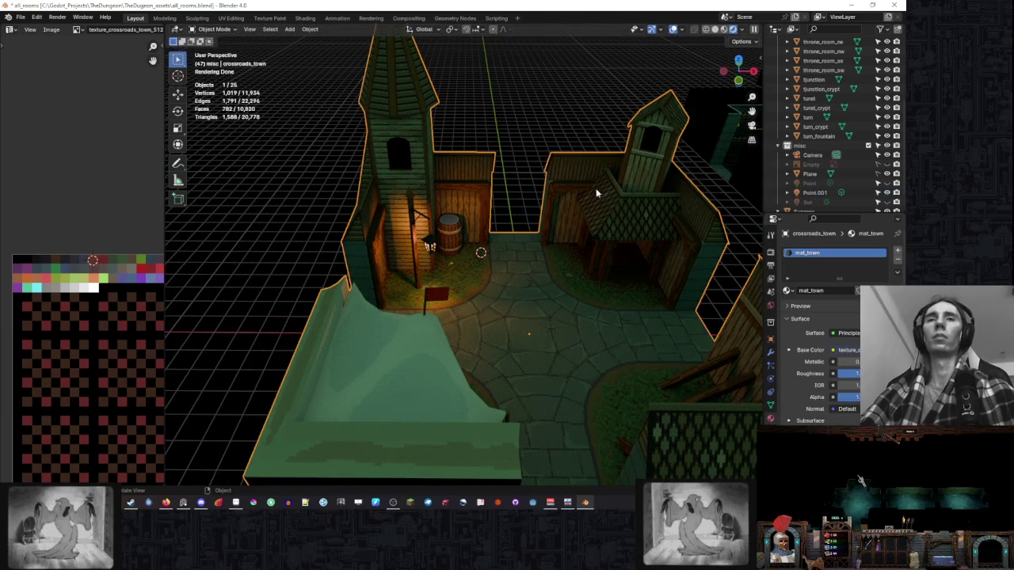
scroll(534, 189, "up", 2)
scroll(523, 186, "up", 2)
scroll(522, 186, "up", 2)
scroll(549, 169, "up", 2)
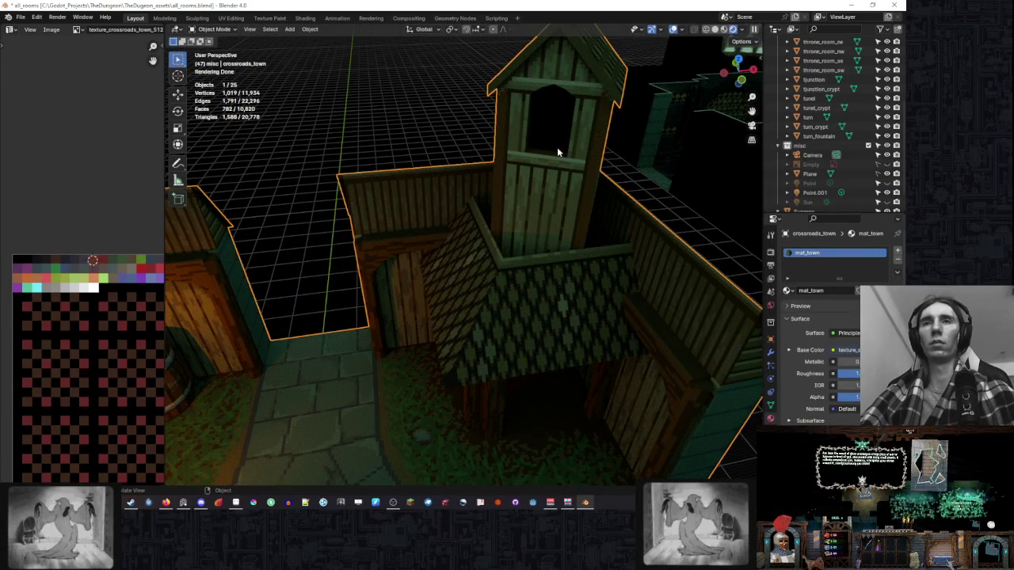
key("Tab")
left_click(554, 130)
Add the second window face and move both faces' UVs onto an orange palette swatch.
left_click(543, 123, "shift")
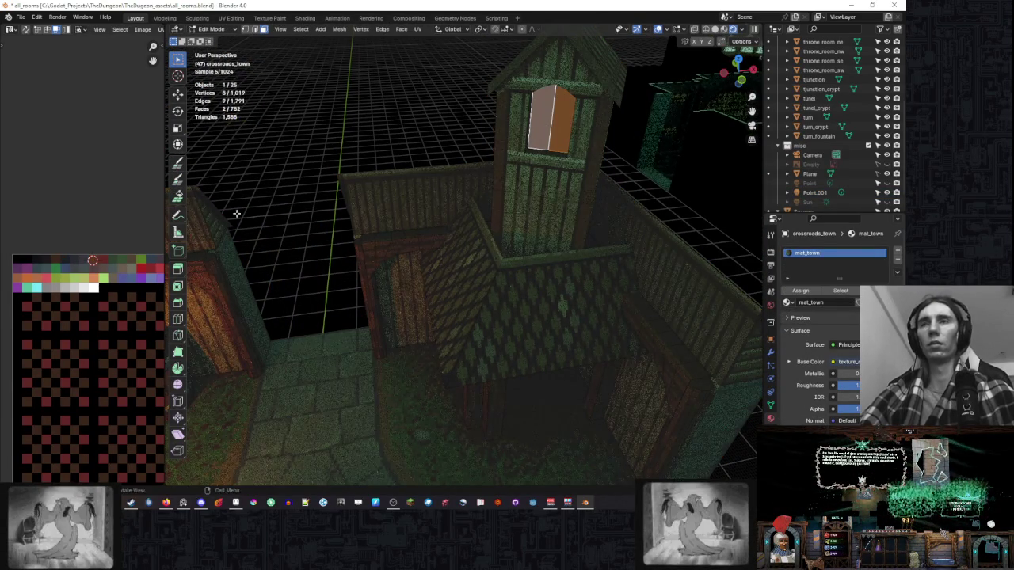
scroll(87, 293, "down", 1)
scroll(84, 289, "down", 2)
scroll(79, 285, "up", 1)
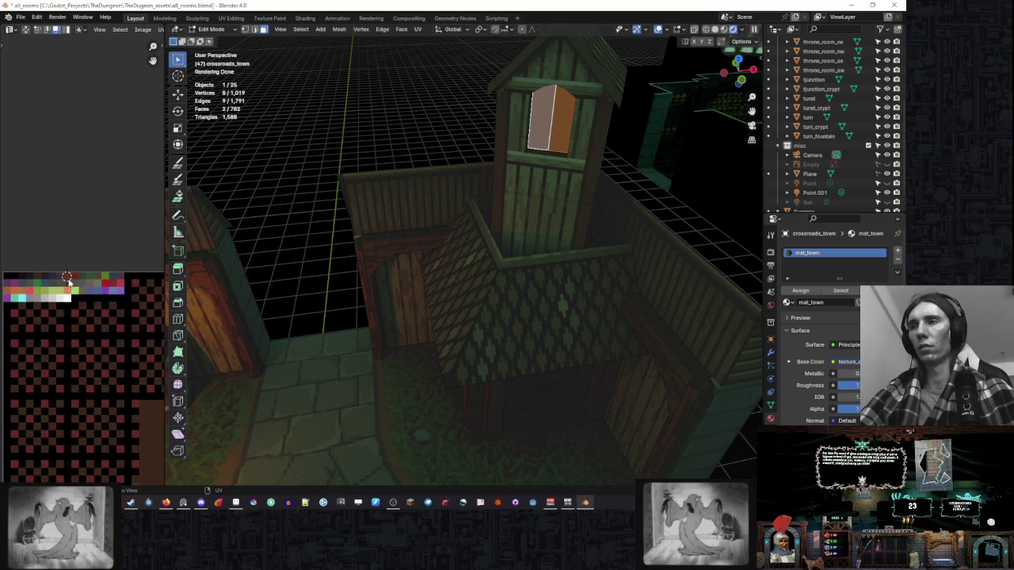
key("g")
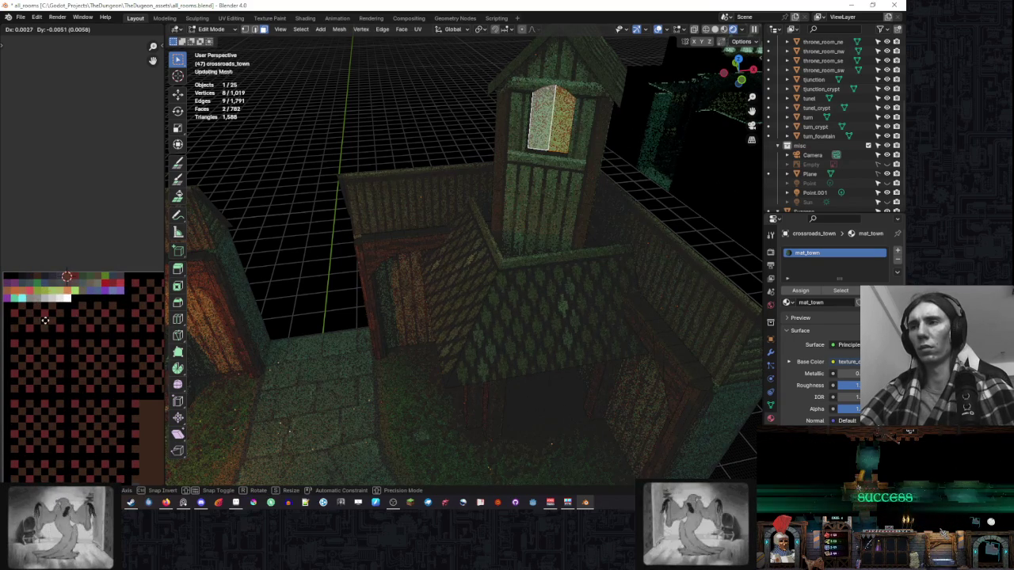
left_click(96, 316)
Inspect the remapped window UVs, then switch over to Aseprite.
scroll(95, 317, "up", 1)
scroll(95, 315, "up", 1)
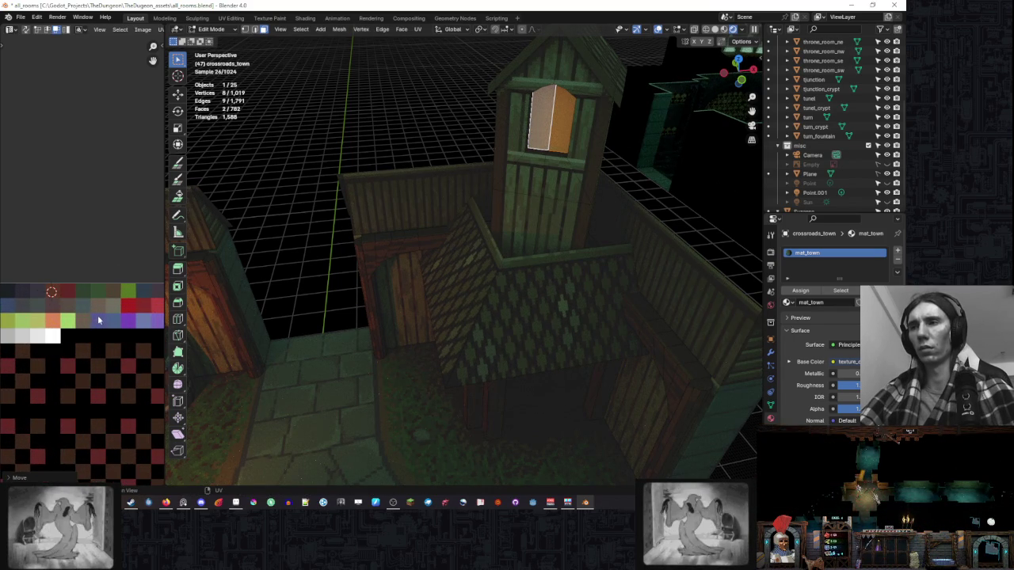
scroll(35, 308, "left", 3)
scroll(35, 308, "right", 4)
scroll(63, 308, "right", 2)
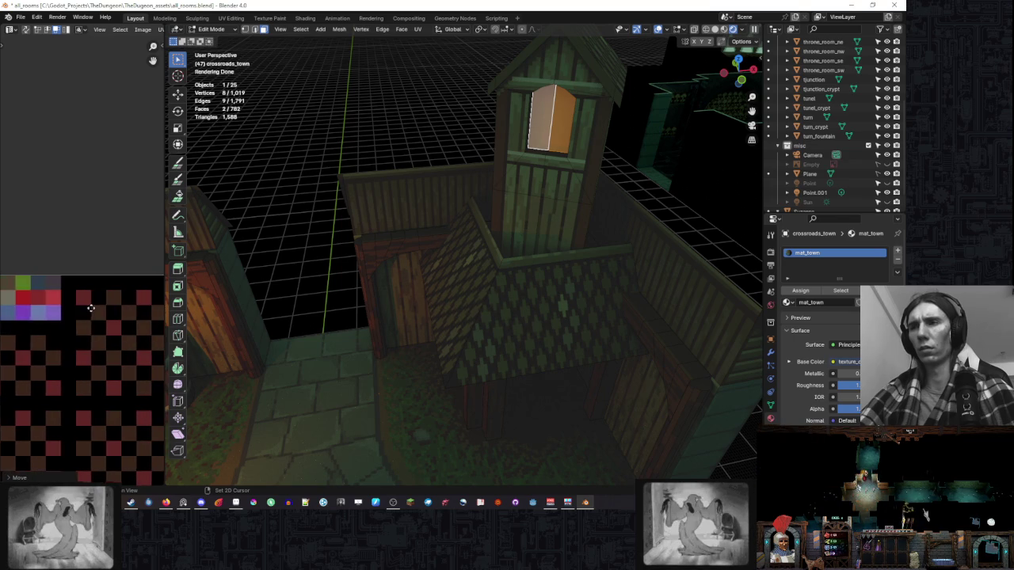
scroll(95, 309, "left", 3)
scroll(129, 309, "left", 1)
scroll(129, 309, "right", 1)
scroll(103, 309, "right", 1)
scroll(71, 309, "right", 1)
scroll(33, 308, "right", 1)
scroll(33, 309, "right", 1)
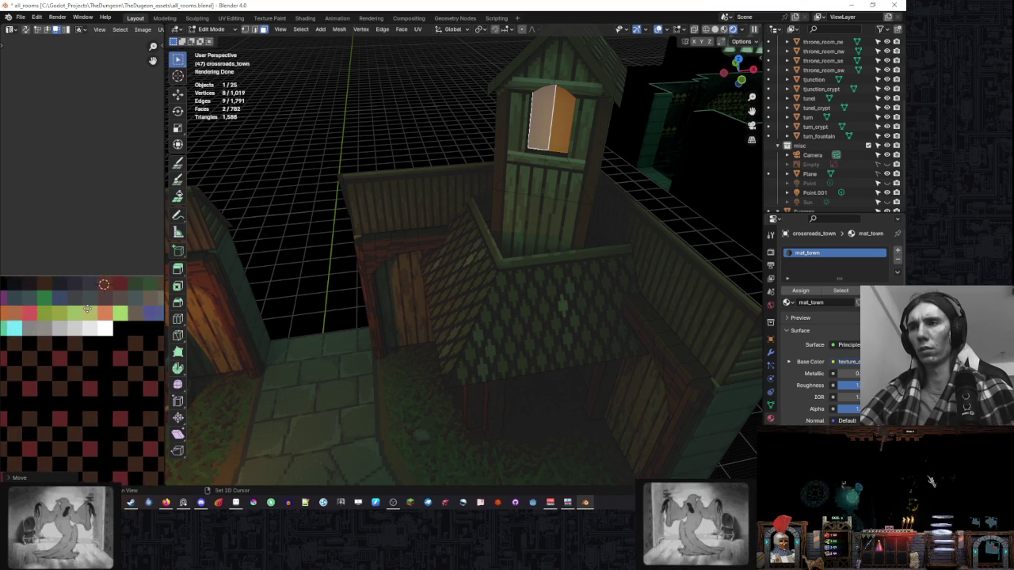
scroll(48, 301, "left", 1)
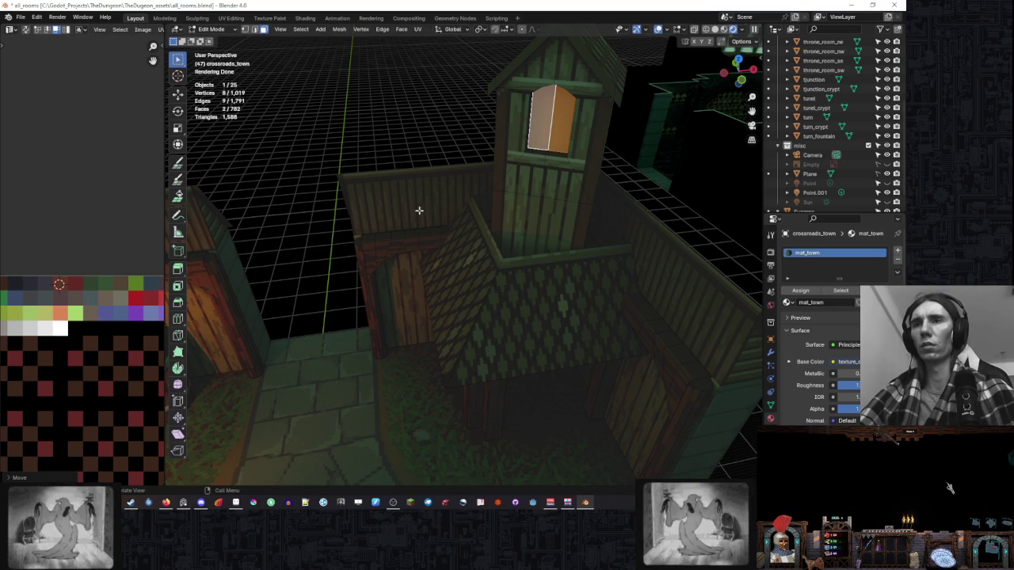
scroll(438, 213, "down", 3)
scroll(61, 287, "up", 2)
scroll(88, 273, "up", 2)
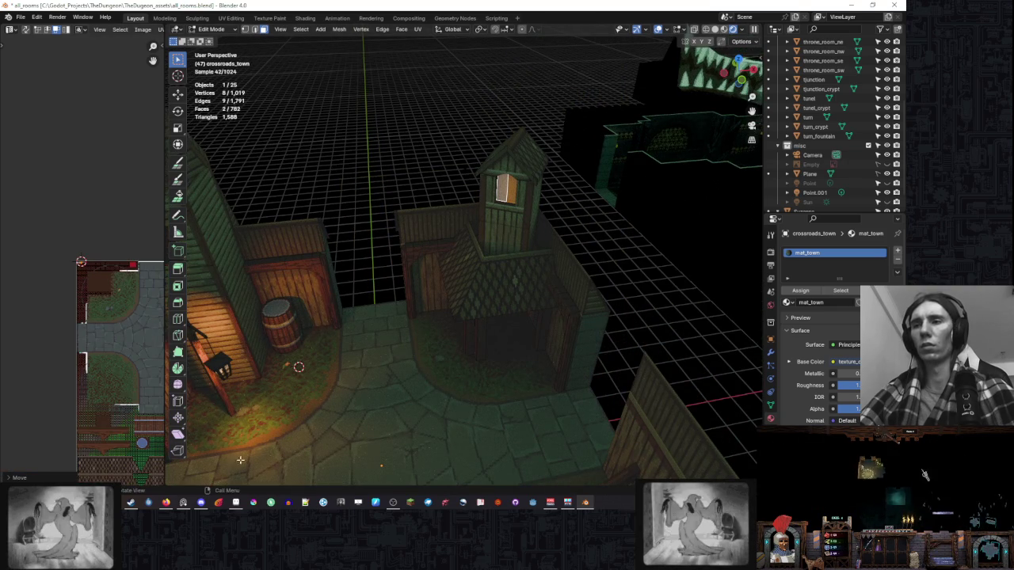
key("alt+Tab")
Open texture_crossroads_town from the rooms folder, then close the duplicate tab.
scroll(320, 140, "down", 3)
scroll(319, 140, "up", 4)
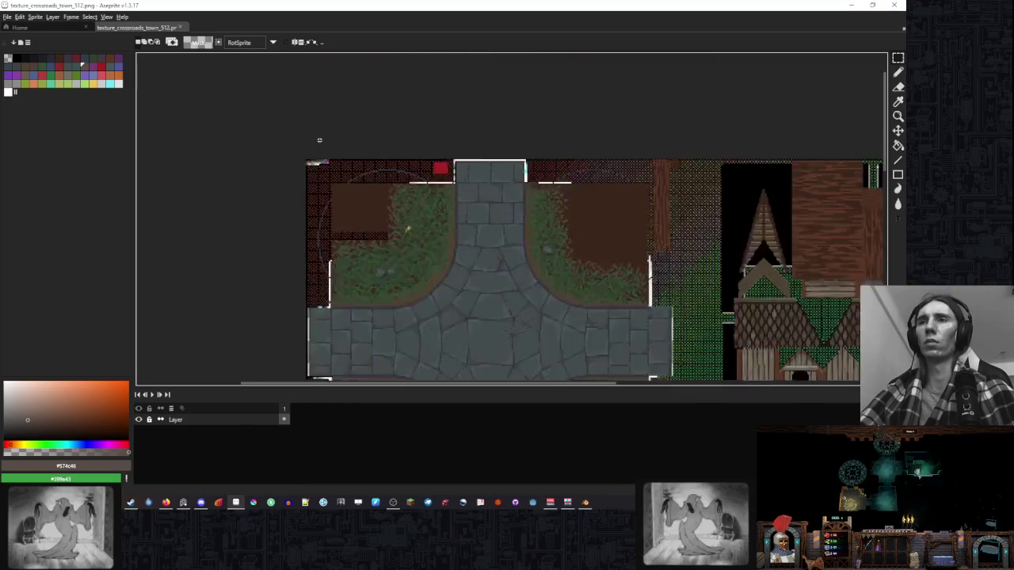
scroll(298, 148, "up", 3)
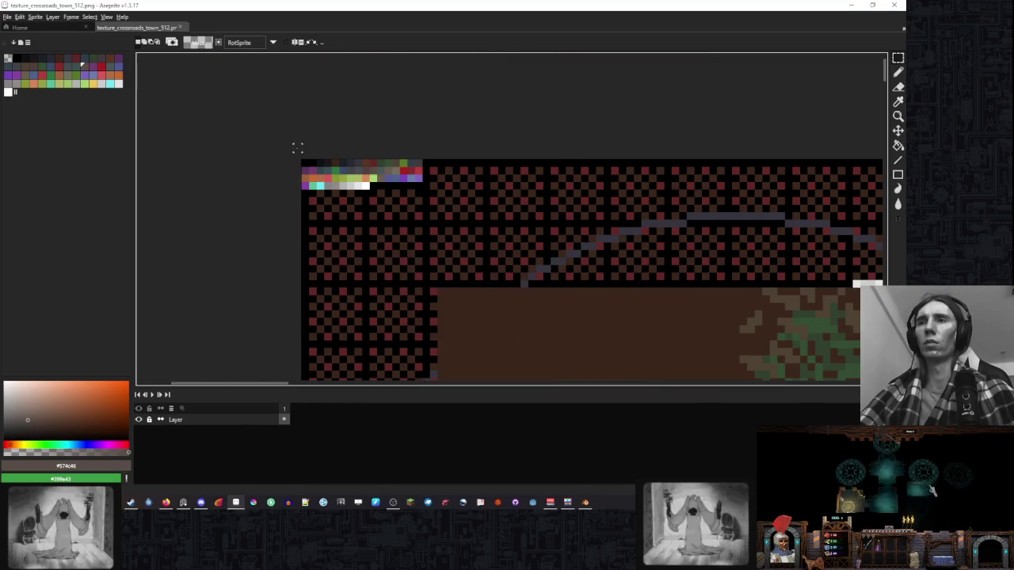
left_click(63, 30)
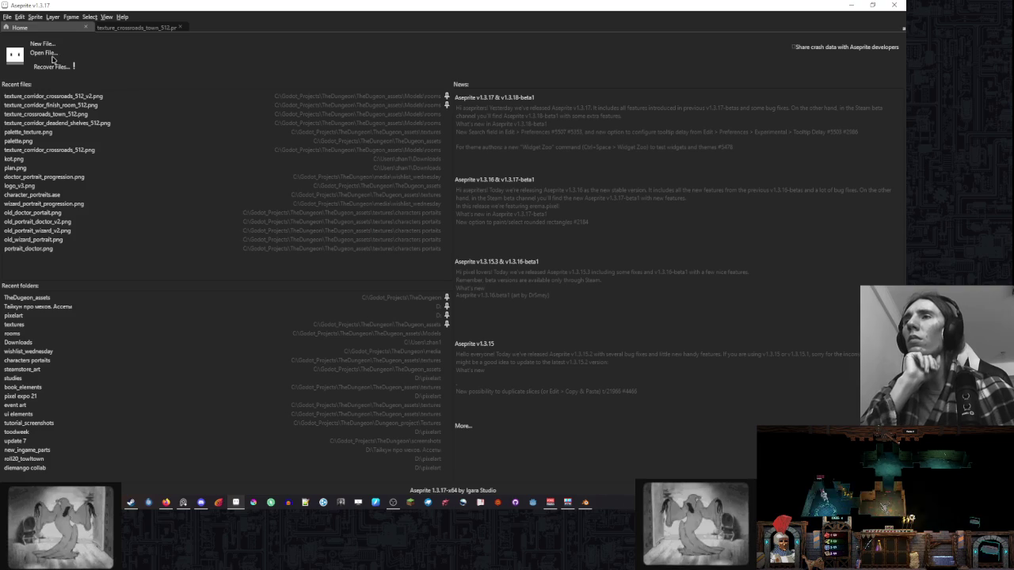
left_click(46, 53)
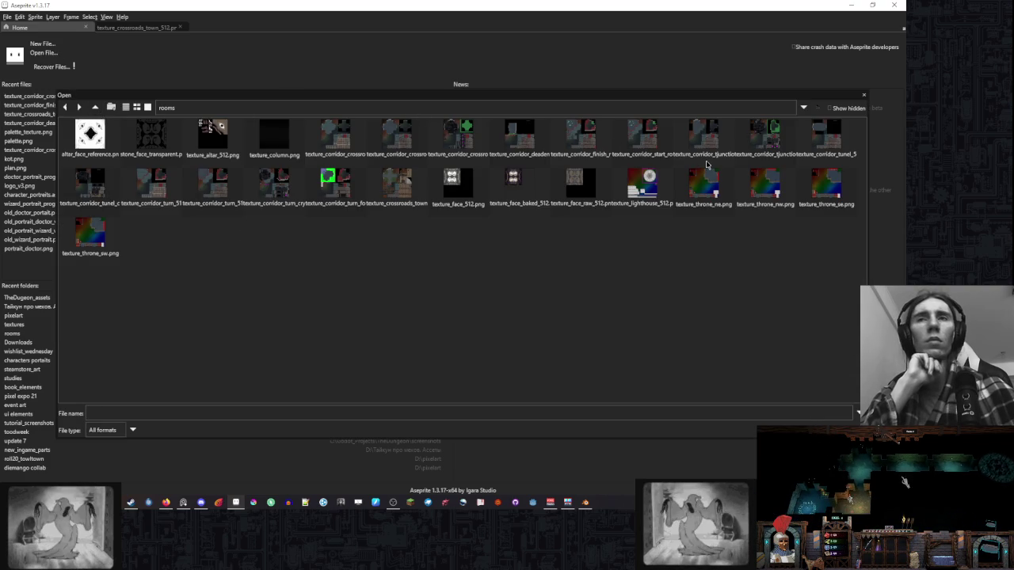
double_click(412, 180)
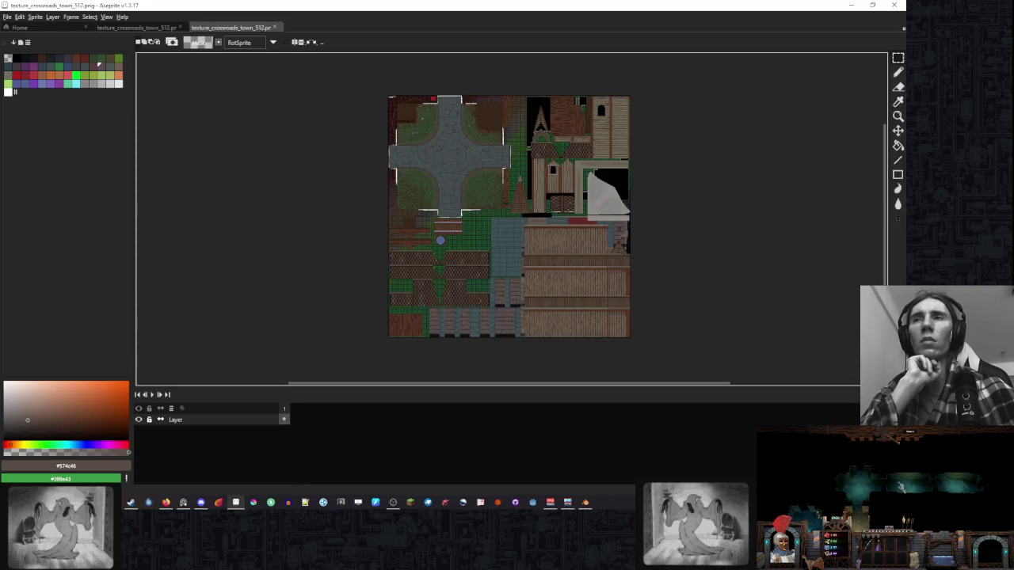
scroll(381, 82, "up", 2)
key("ctrl+w")
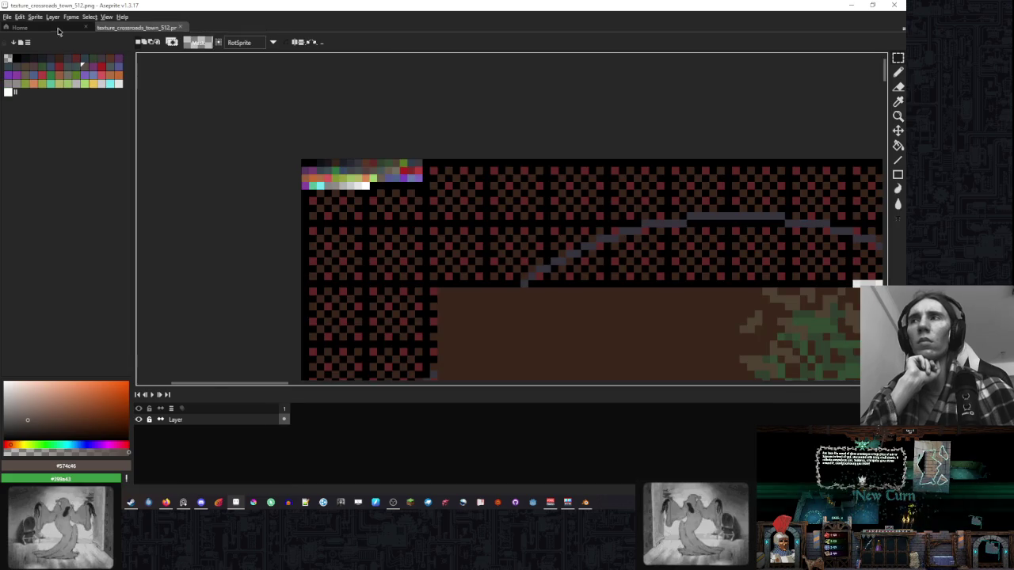
Reopen the Open dialog and navigate up to the TheDugeon_assets folder.
left_click(19, 27)
left_click(43, 52)
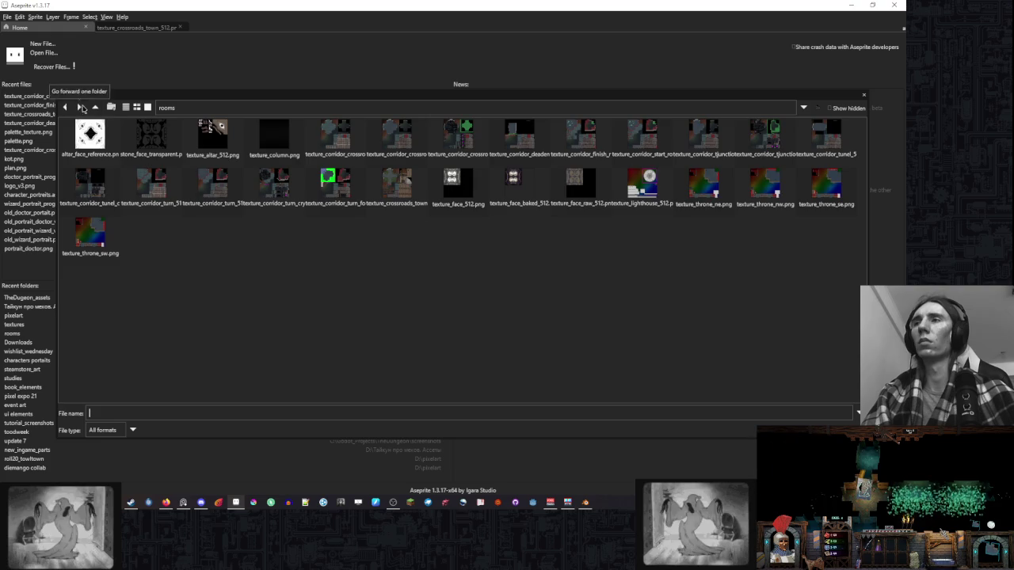
left_click(96, 107)
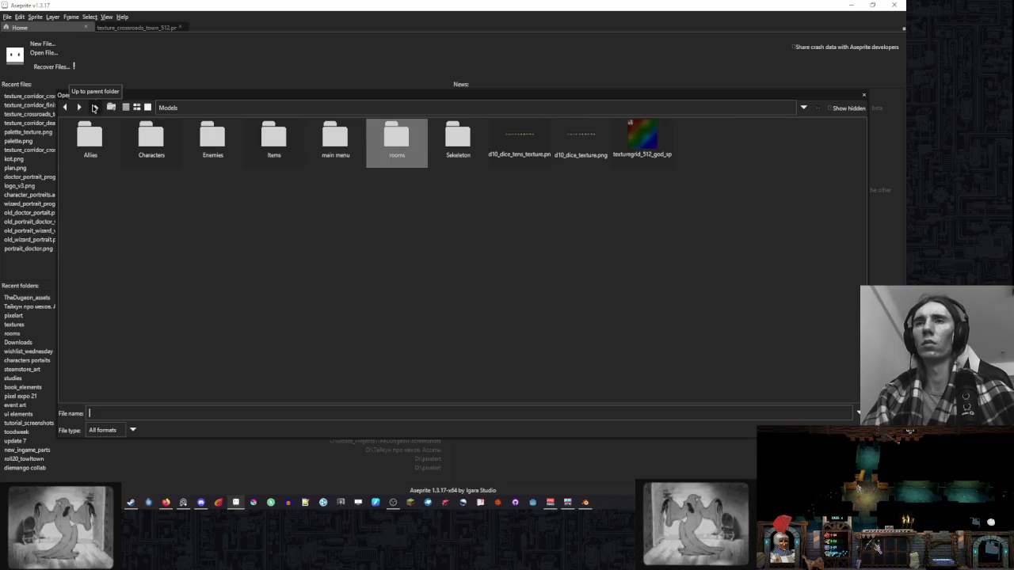
left_click(95, 106)
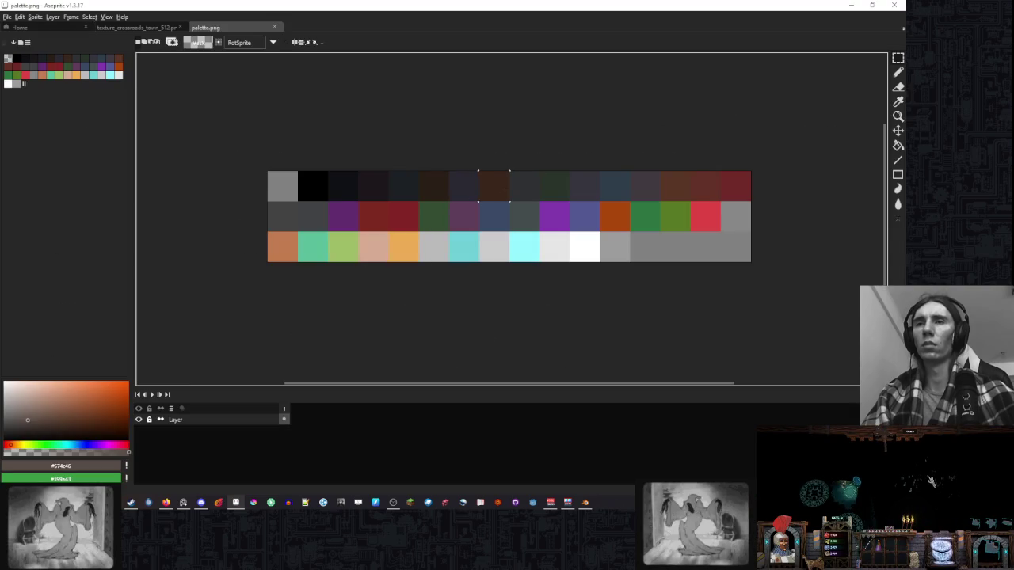
Copy all of palette.png and paste it into the town texture.
key("ctrl+a")
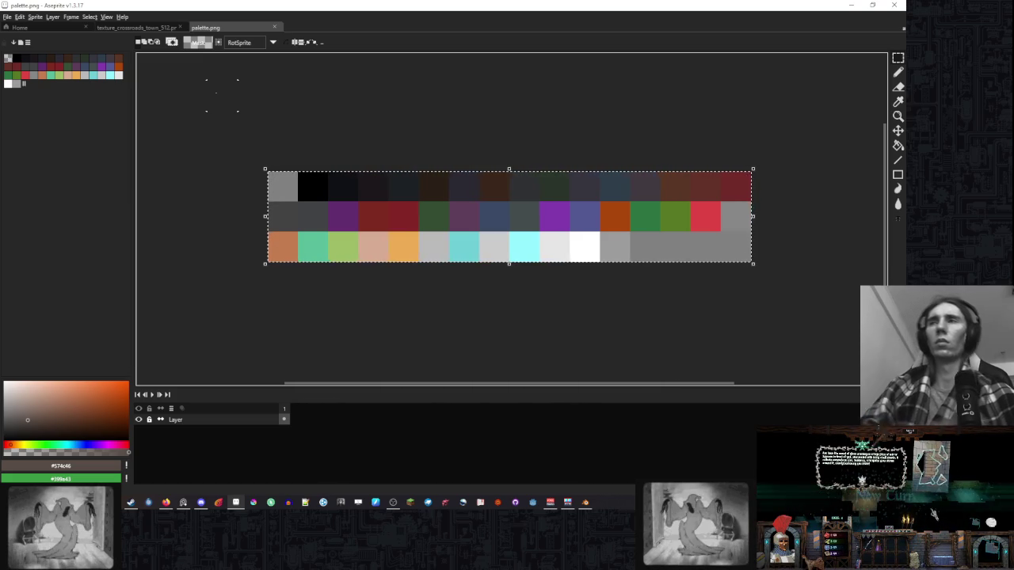
key("ctrl+c")
key("ctrl+Tab")
key("ctrl+v")
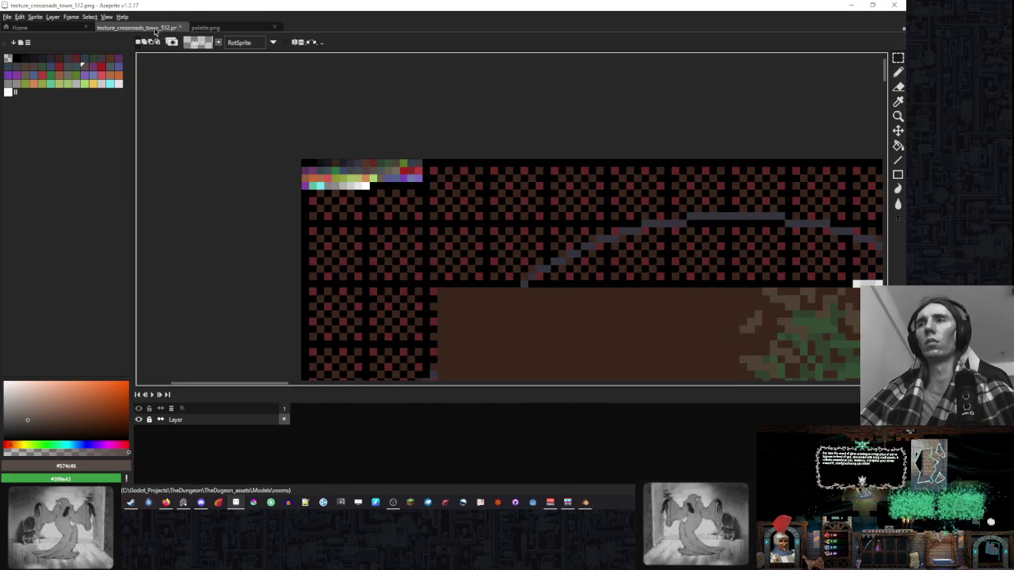
Drag the pasted palette under the existing swatches, then cancel it and return Home.
scroll(392, 224, "up", 2)
left_click_drag(361, 162, 724, 162)
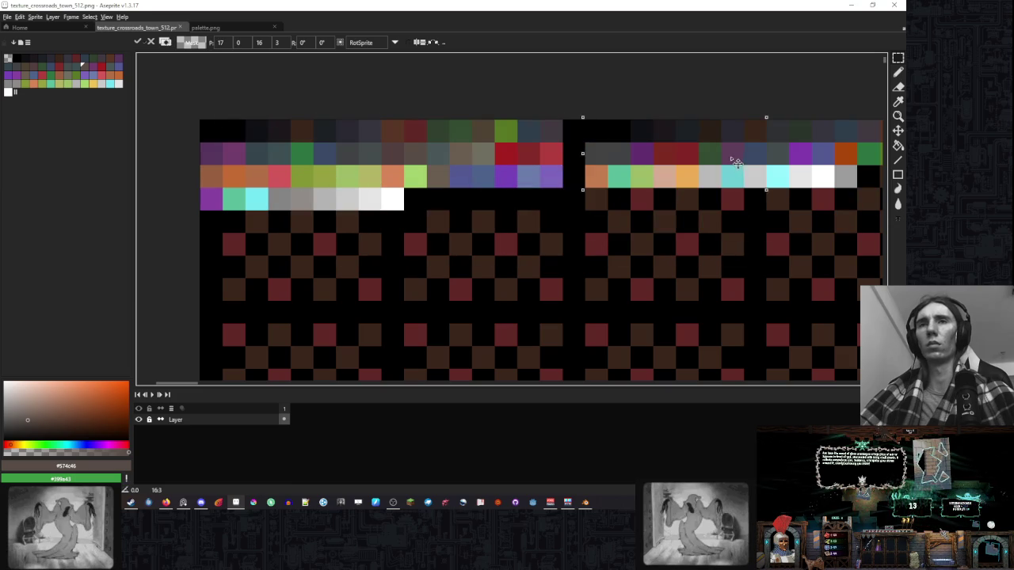
left_click_drag(666, 177, 304, 268)
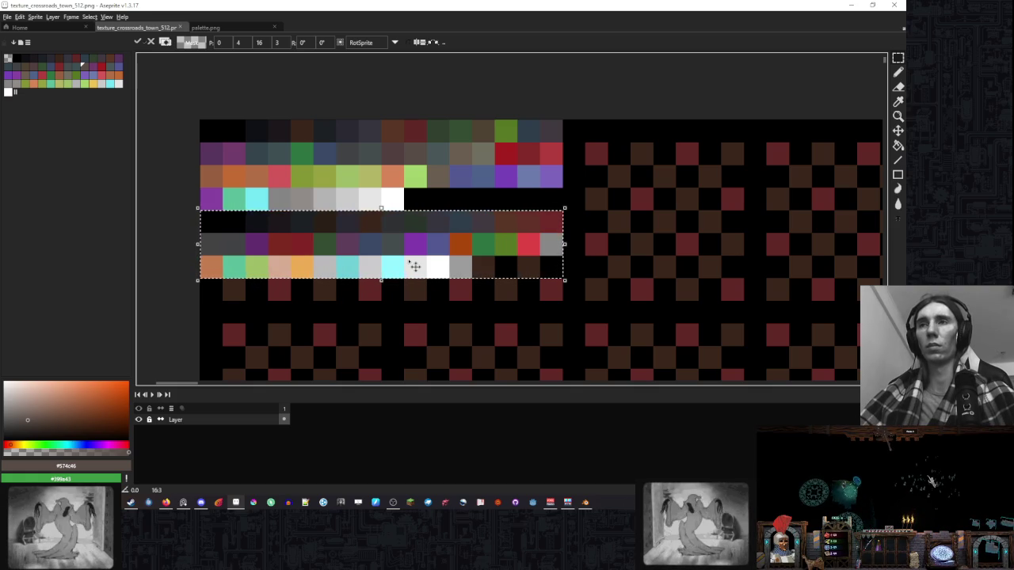
key("Escape")
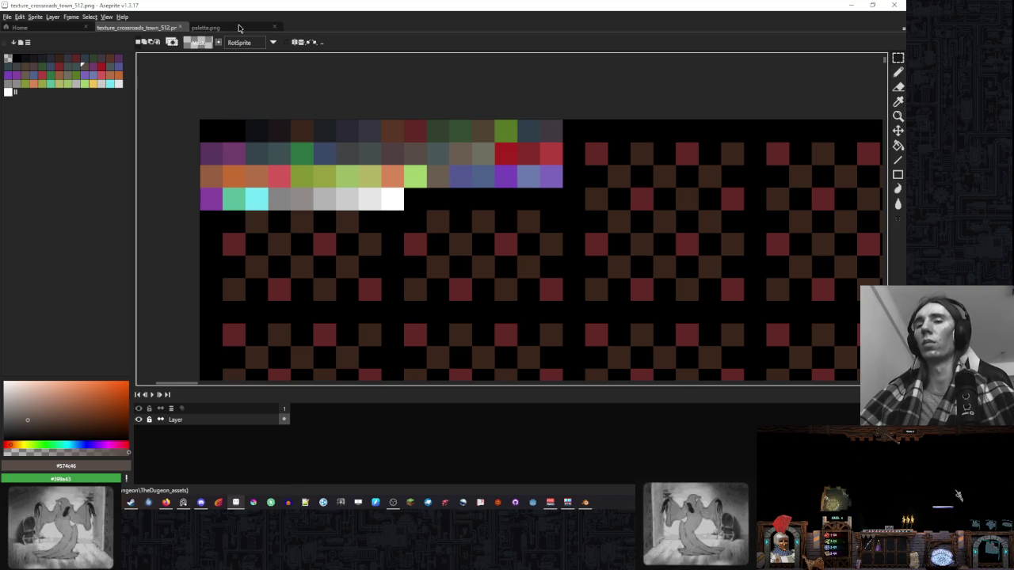
left_click(62, 29)
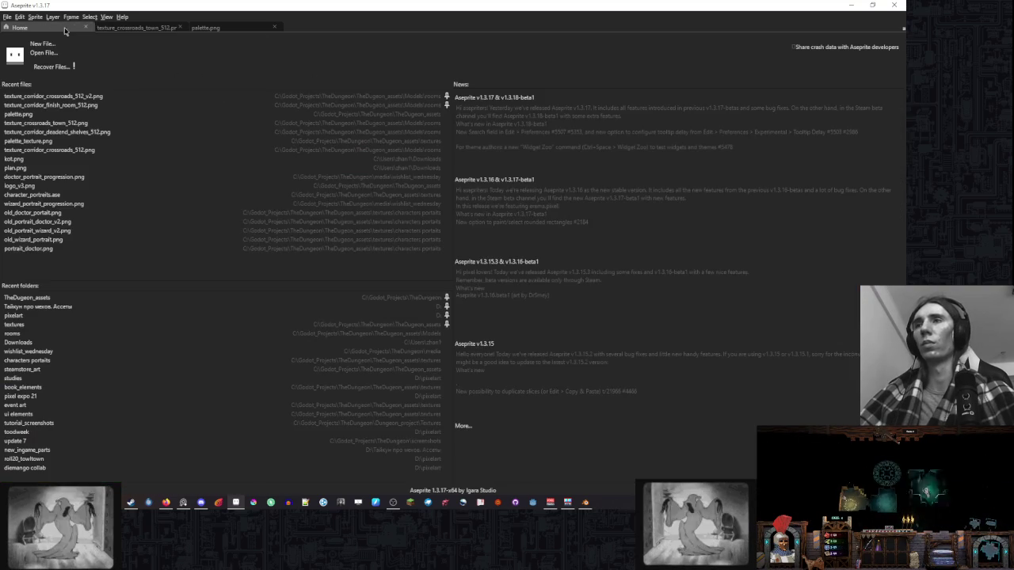
Open textures/palette_texture.png, closing the mistakenly opened pal_test.png.
left_click(48, 56)
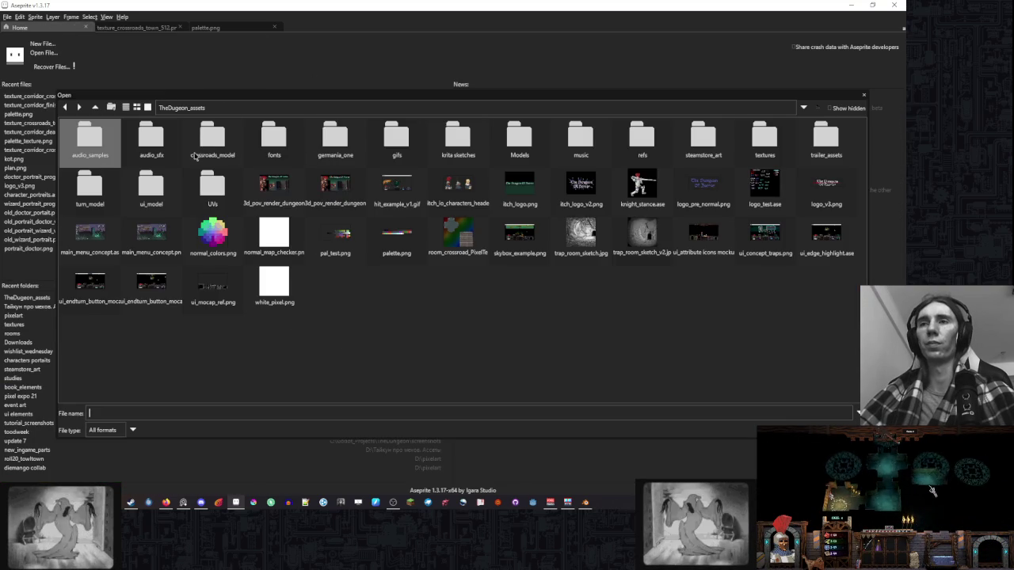
double_click(335, 234)
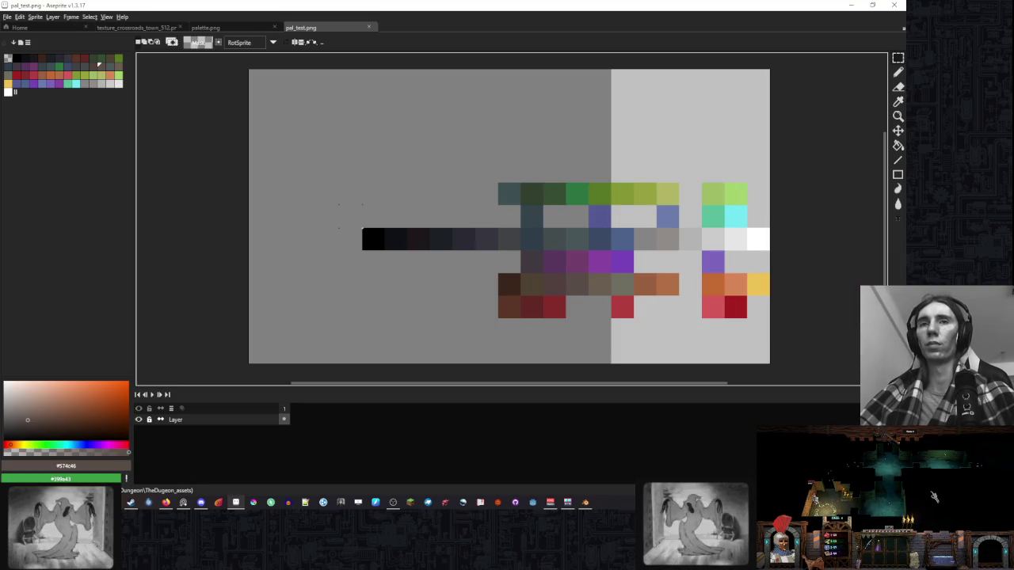
left_click(207, 27)
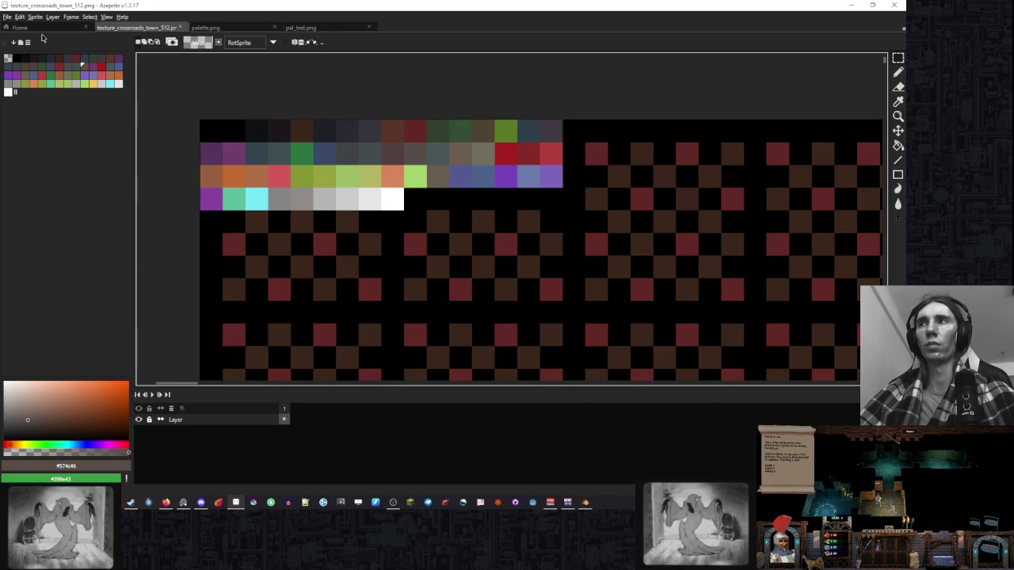
left_click(19, 26)
left_click(48, 53)
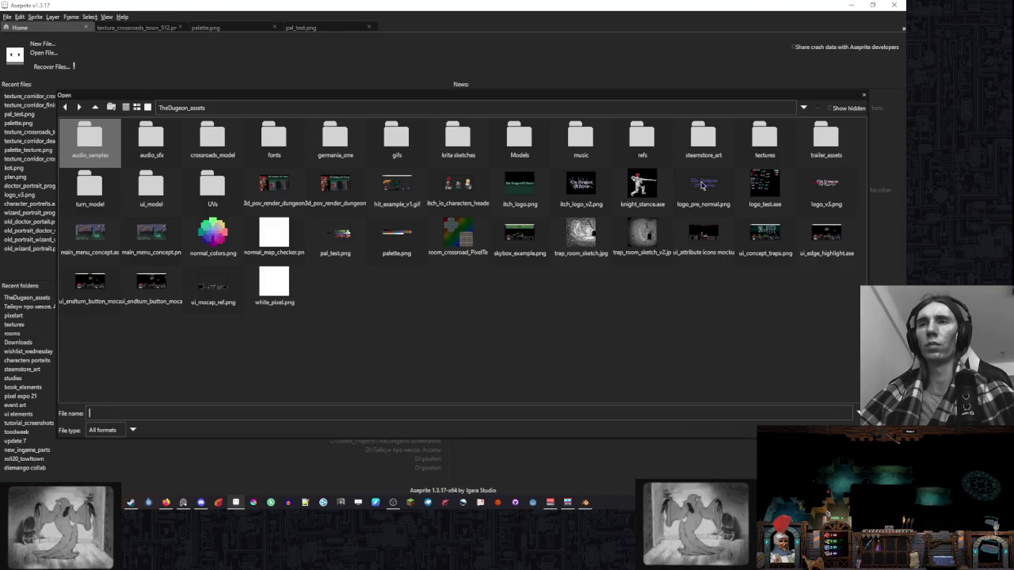
double_click(765, 139)
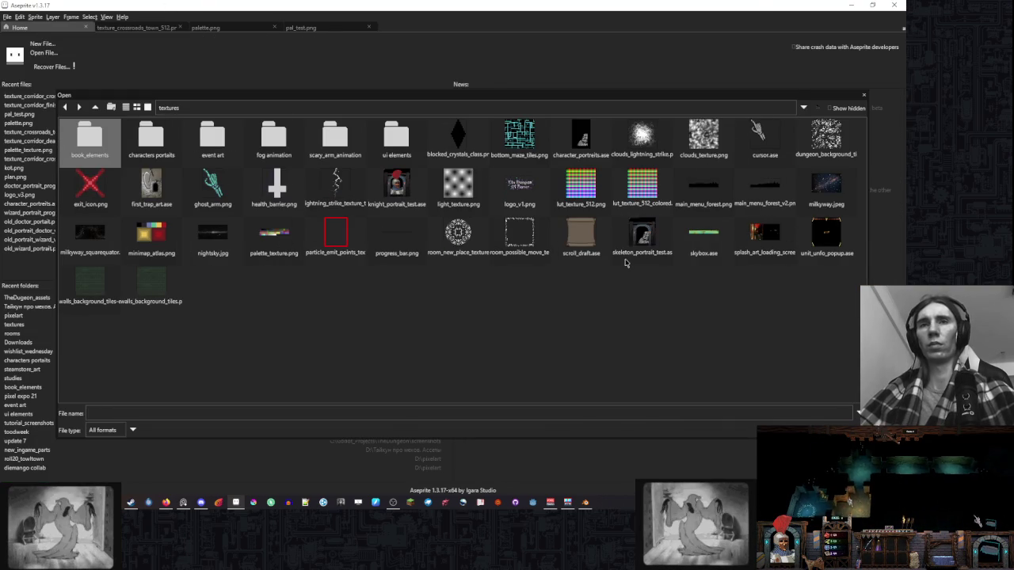
double_click(294, 224)
Copy the whole palette image and paste it at the top-left of the crossroads town texture.
key("ctrl+a")
key("ctrl+c")
left_click(136, 27)
key("ctrl+v")
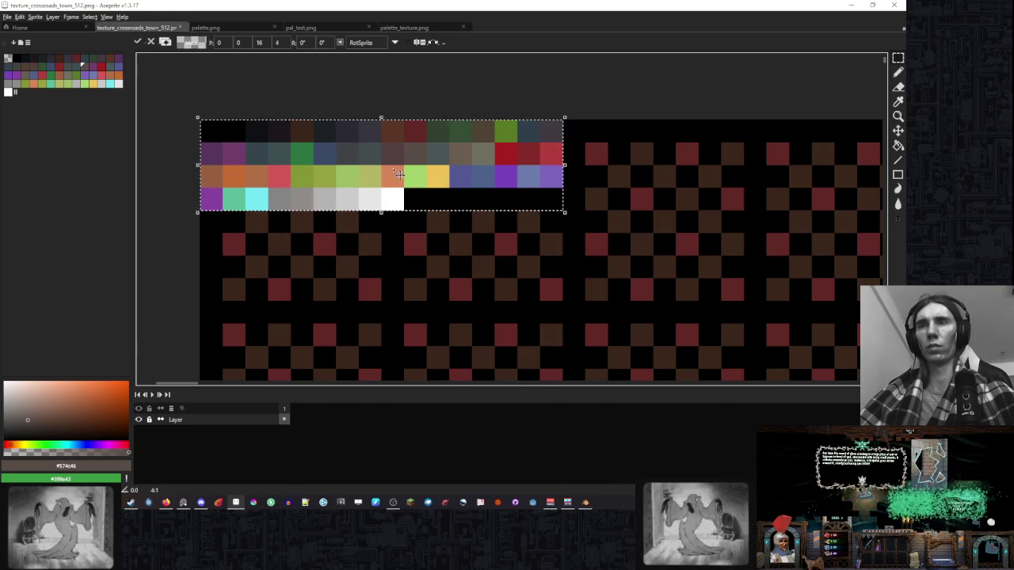
left_click(551, 244)
right_click(437, 226)
left_click(574, 289)
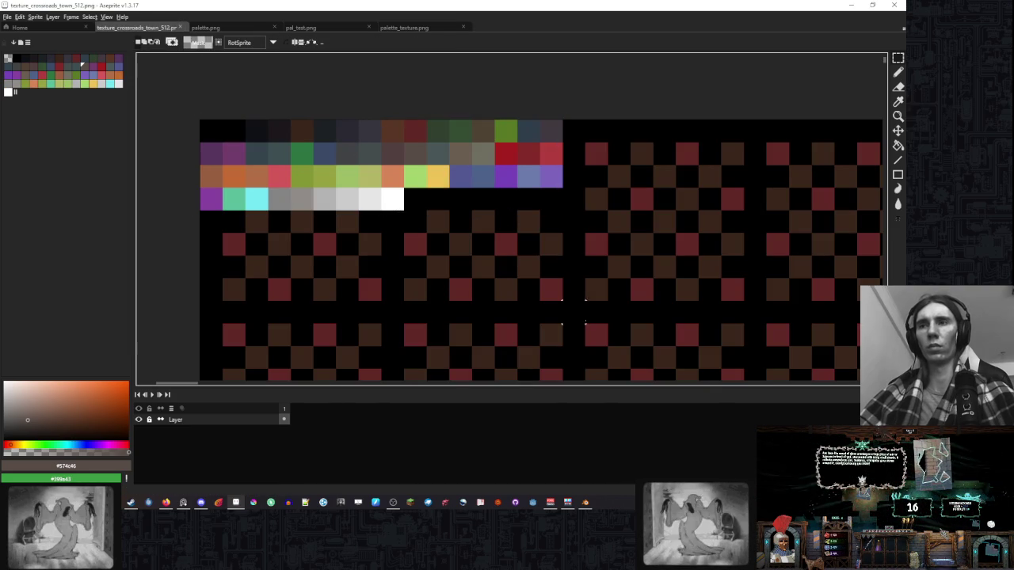
left_click(587, 500)
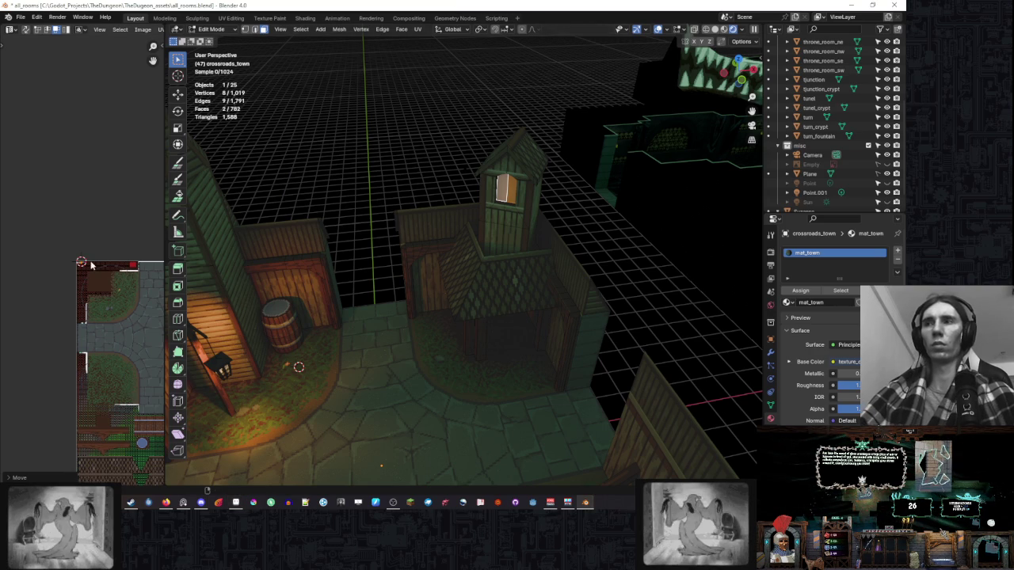
Move the selected window faces' UVs onto the newly pasted palette colours.
scroll(60, 246, "up", 2)
scroll(73, 252, "up", 3)
scroll(68, 281, "down", 5)
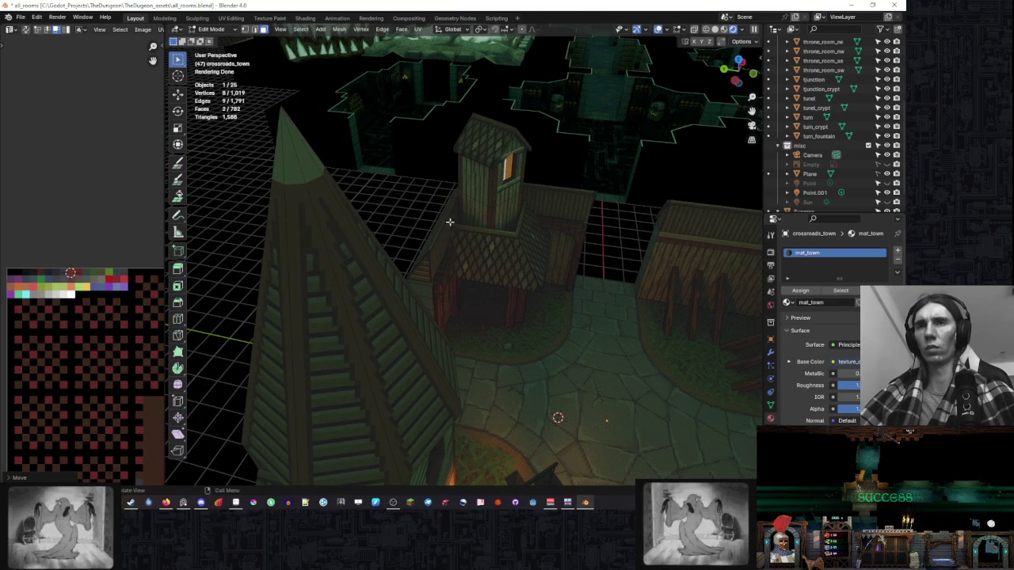
key("g")
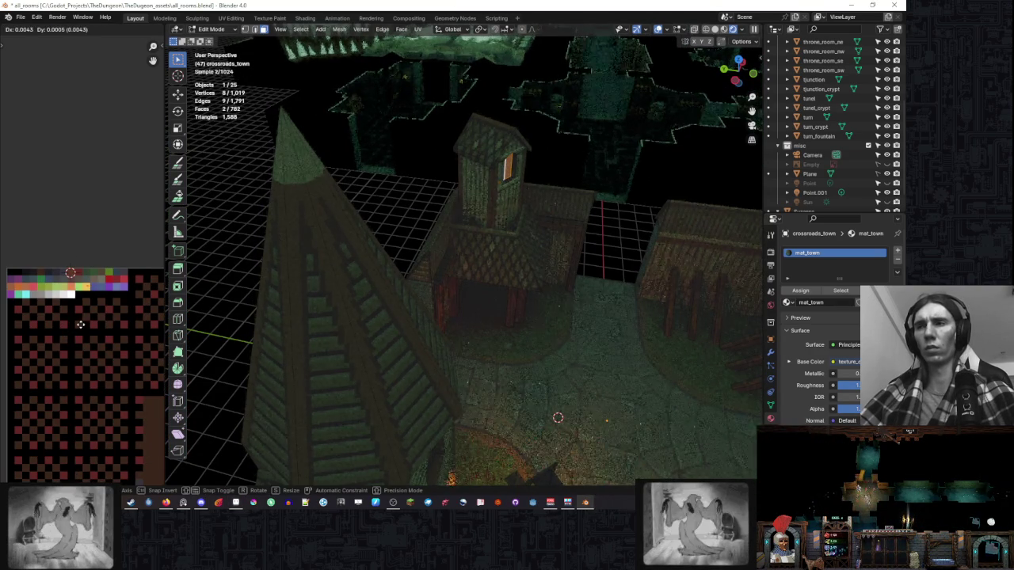
left_click(80, 324)
left_click_drag(421, 265, 372, 224)
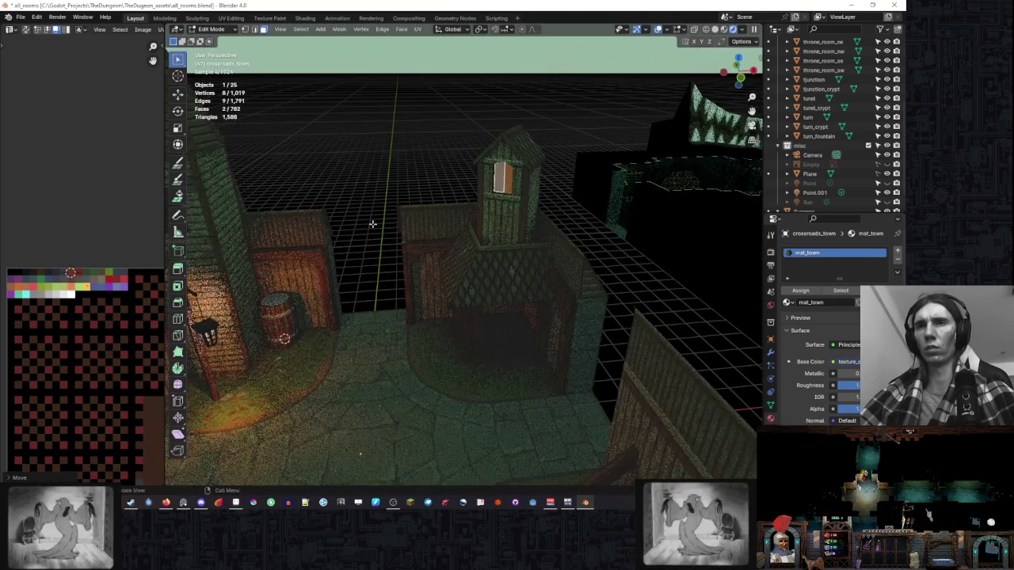
left_click(564, 81)
Orbit the town and toggle X-ray and overlays to check the window colours.
mouse_move(430, 135)
left_mouse_down()
mouse_move(399, 142)
mouse_move(476, 154)
left_mouse_up()
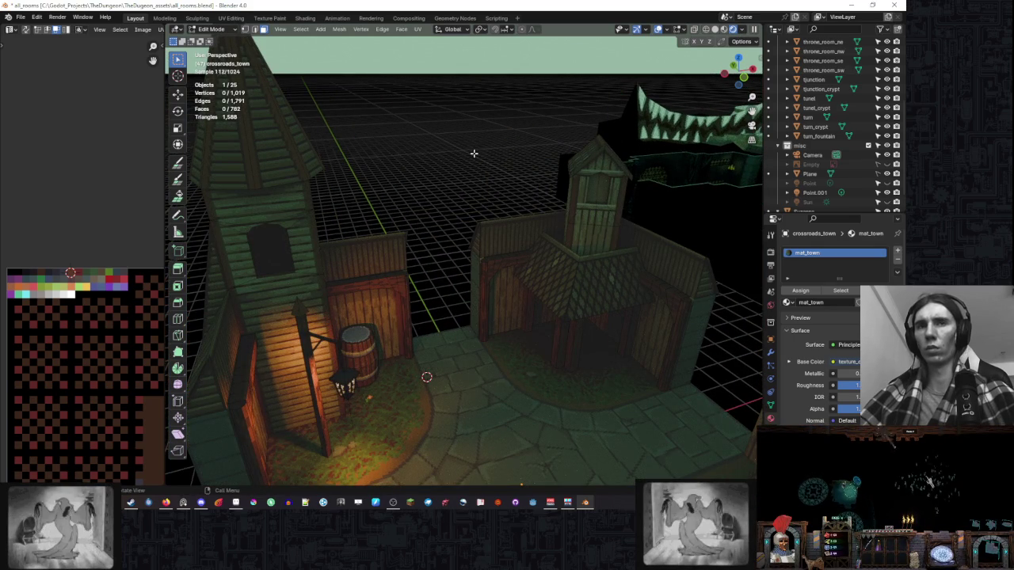
key("alt+z")
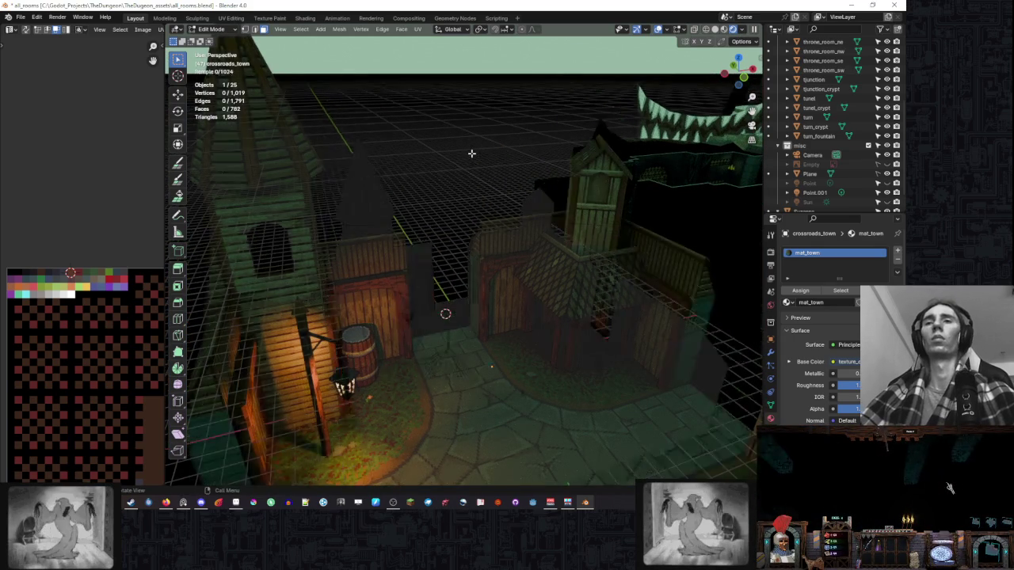
scroll(491, 139, "down", 5)
key("alt+z")
left_click_drag(527, 117, 511, 117)
scroll(510, 116, "up", 2)
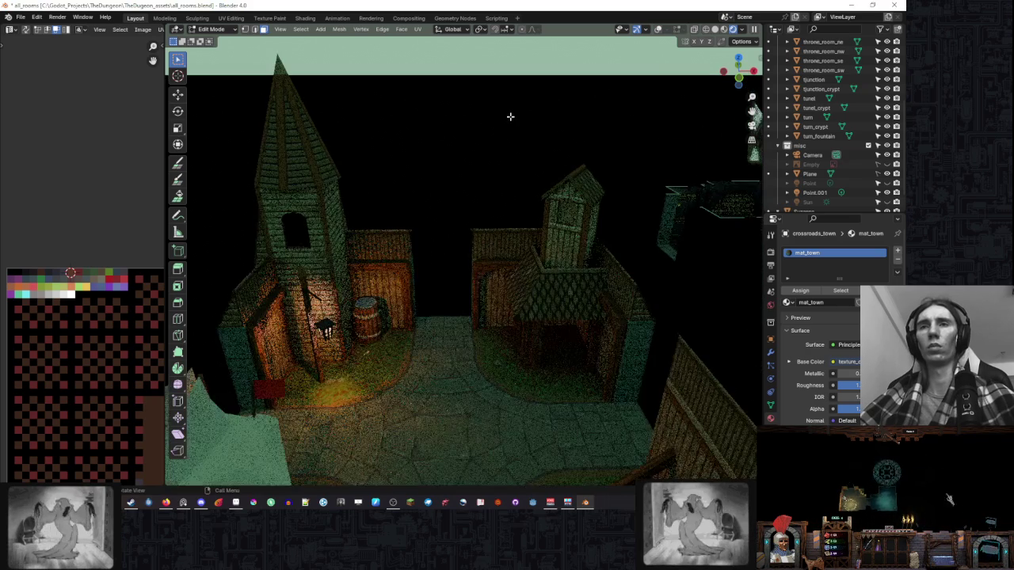
mouse_move(434, 143)
left_mouse_down()
mouse_move(482, 159)
mouse_move(386, 191)
left_mouse_up()
key("alt+z")
key("alt+z")
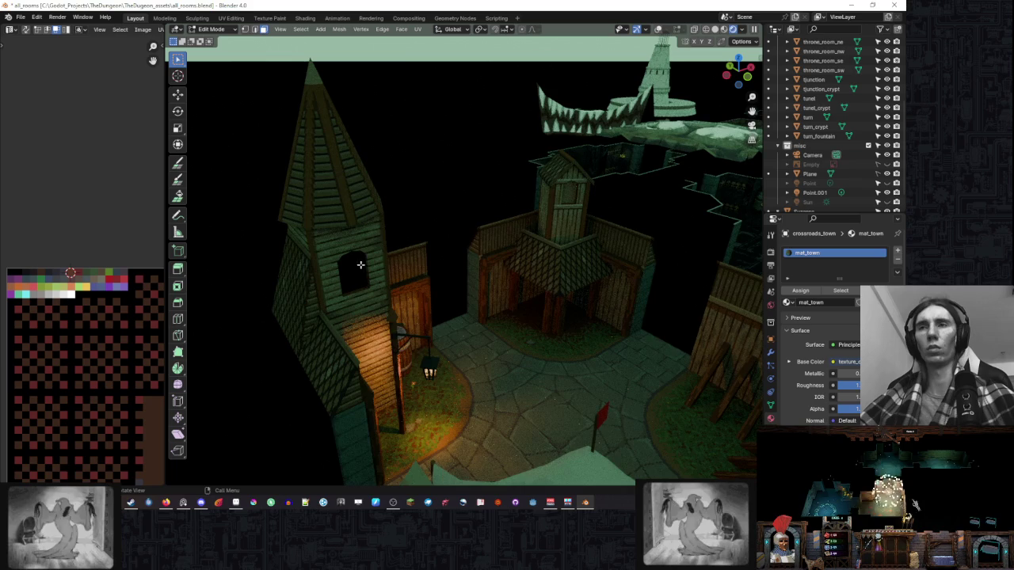
left_click(659, 29)
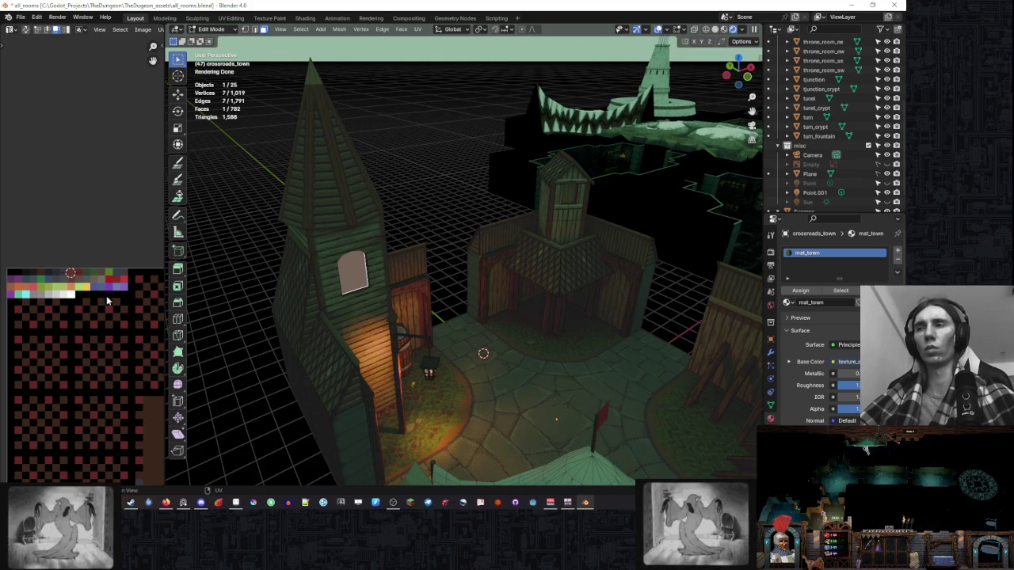
Move the spire window's UVs onto a pale palette swatch.
key("g")
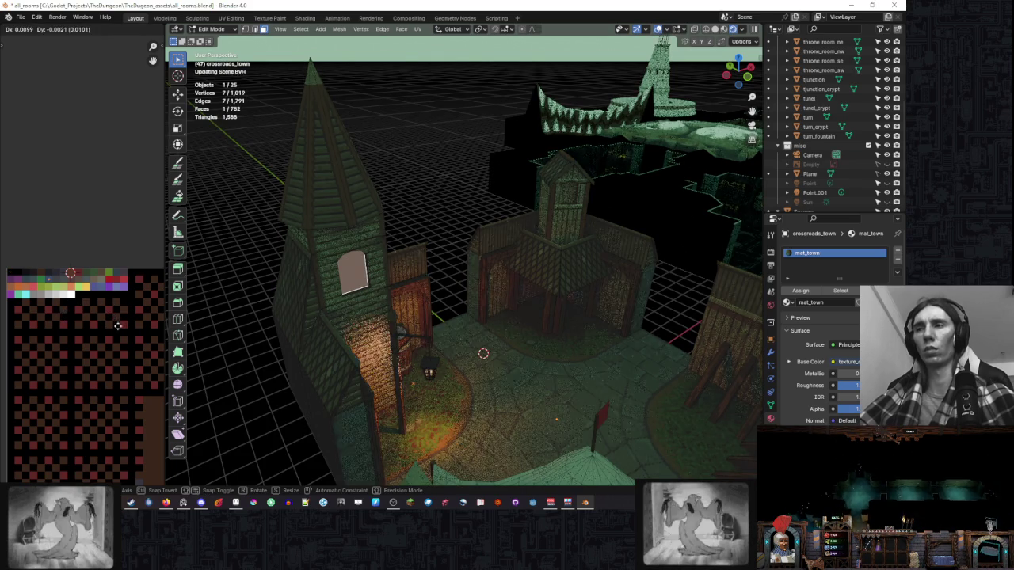
left_click(67, 317)
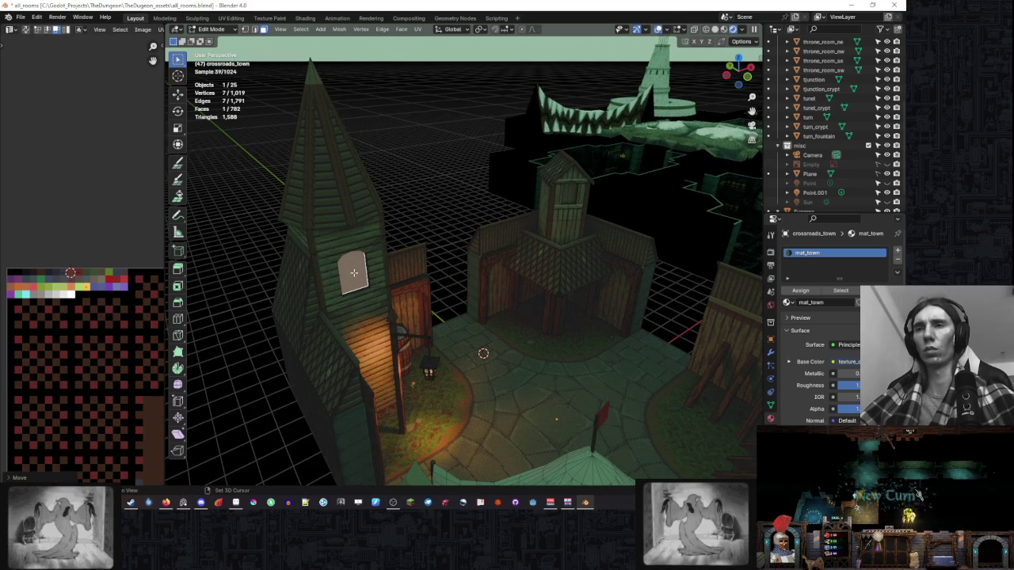
key("shift+a")
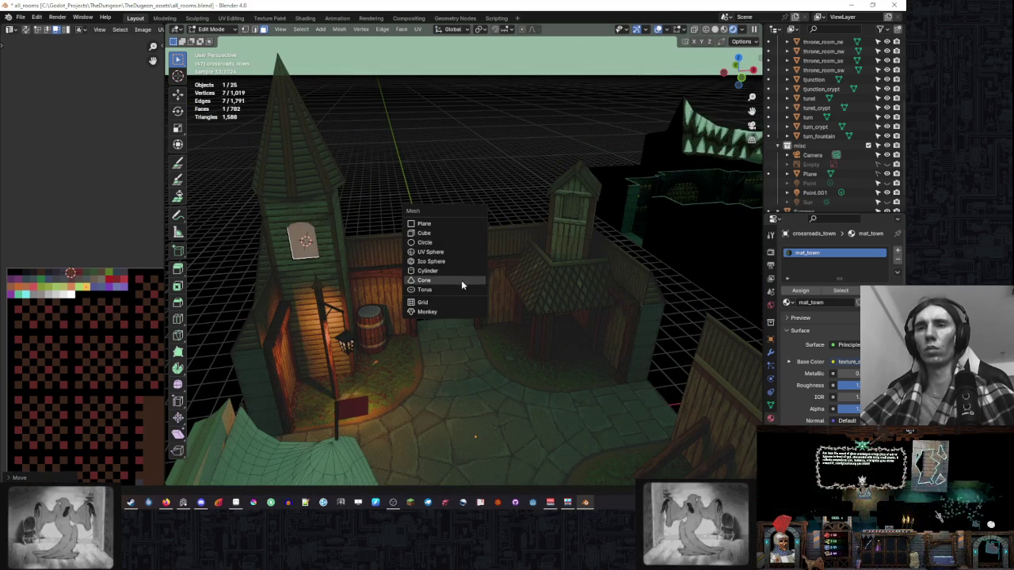
In Object Mode, add a point light and place it near the spire window.
key("Escape")
key("Tab")
key("shift+a")
mouse_move(428, 207)
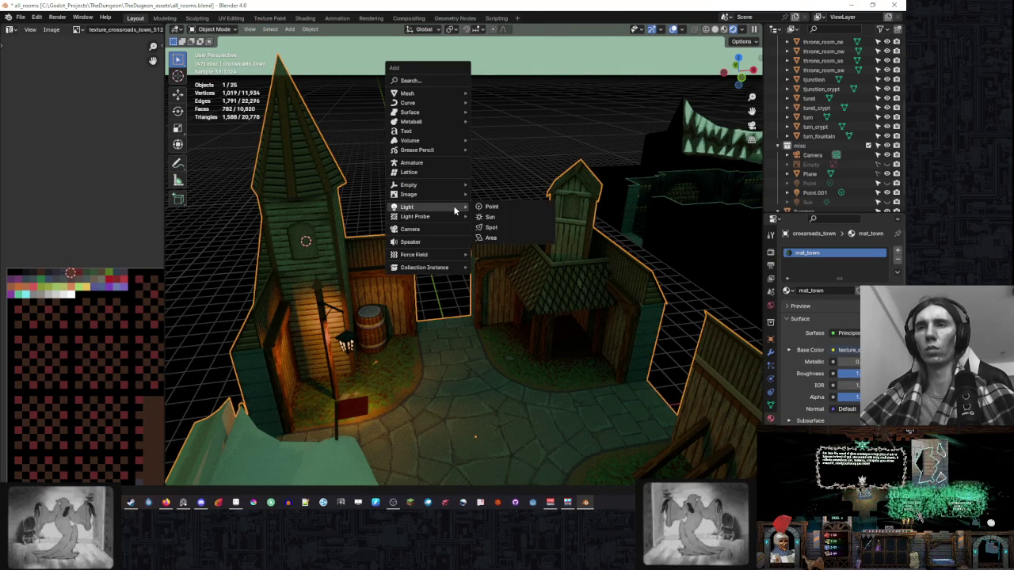
left_click(515, 208)
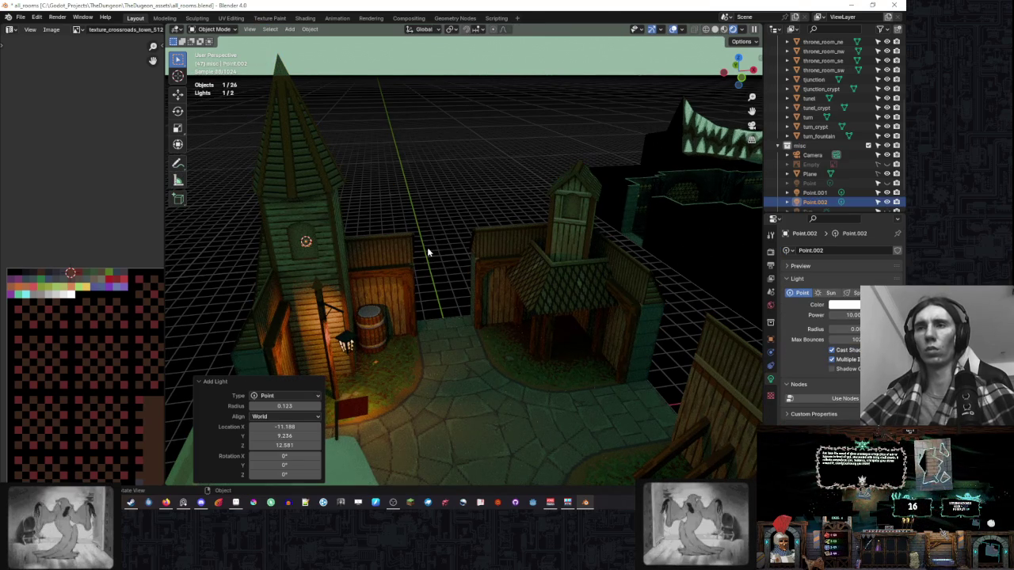
key("g")
key("y")
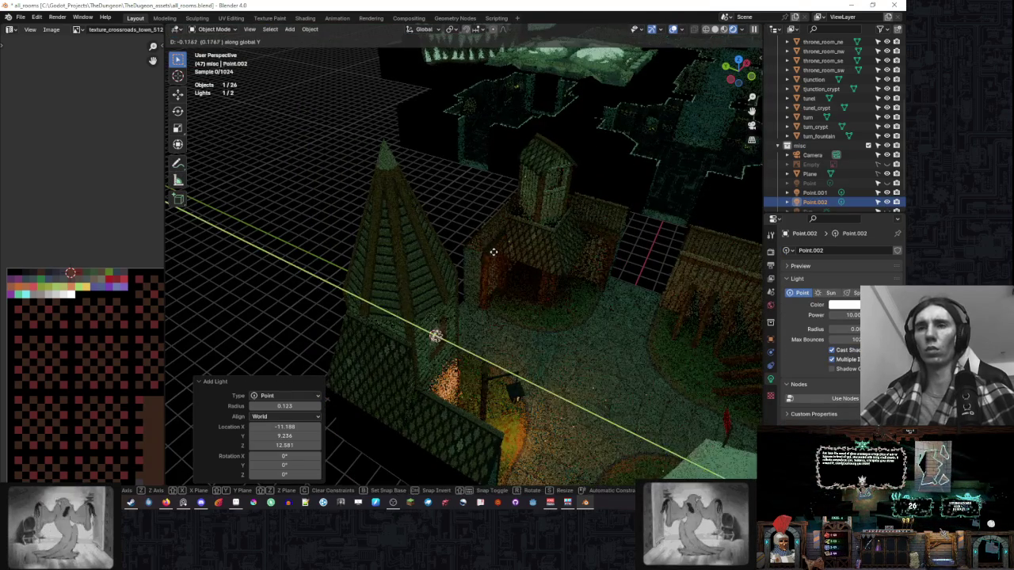
left_click(493, 251)
key("g")
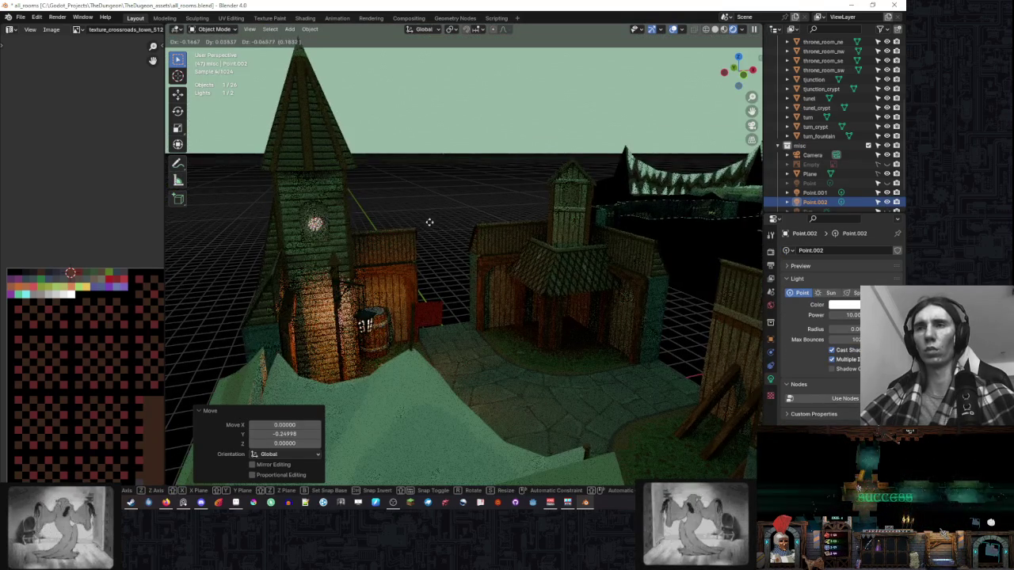
left_click(430, 220)
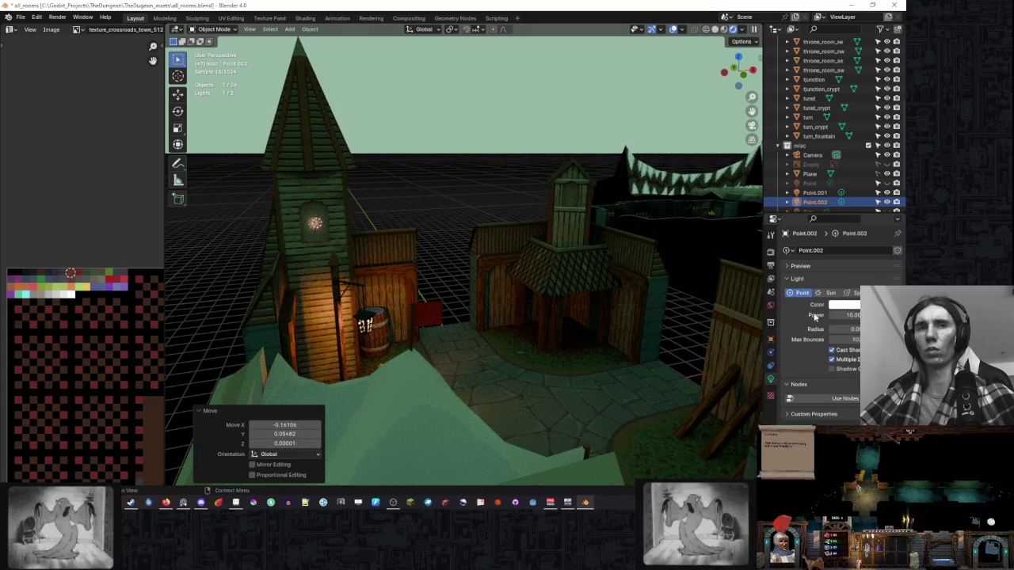
Raise that light's power to about 281 and make it orange.
left_click_drag(844, 315, 871, 315)
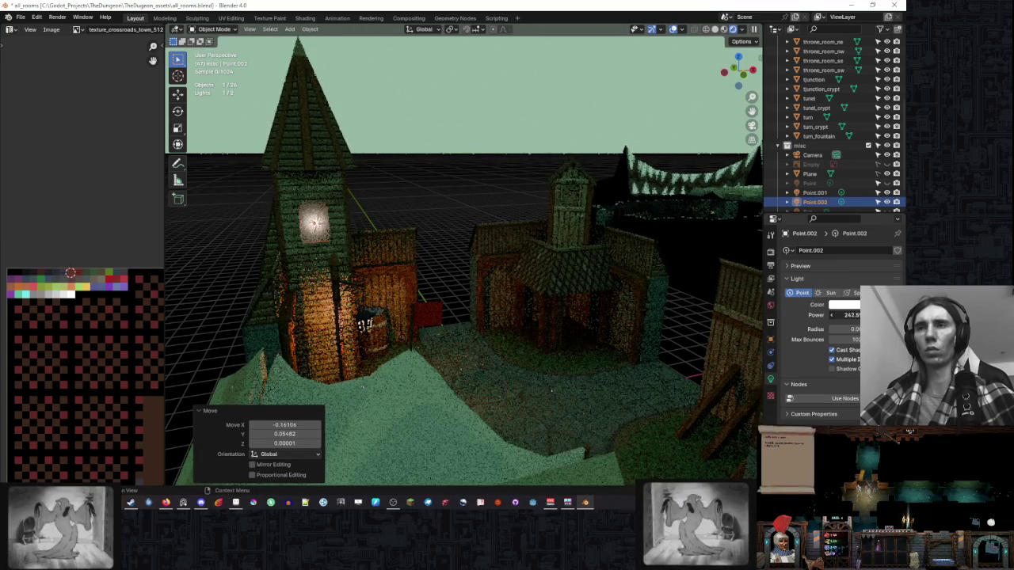
left_click(845, 304)
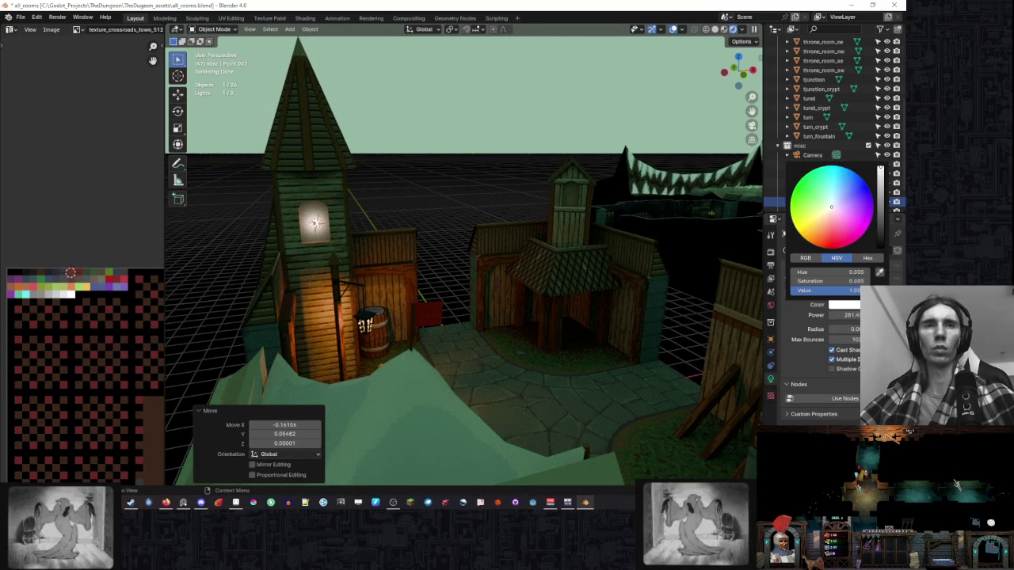
left_click(852, 194)
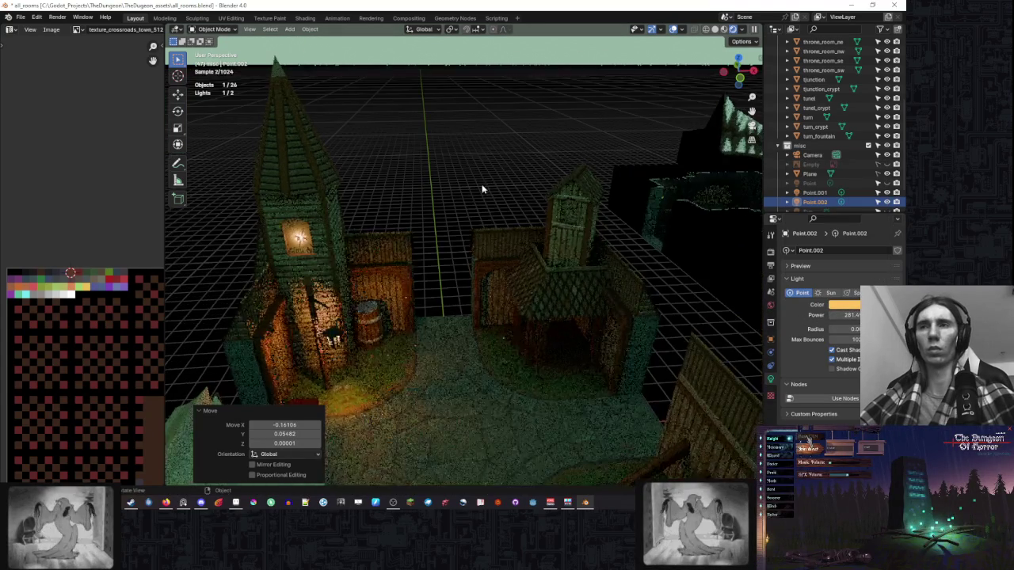
left_click(478, 194)
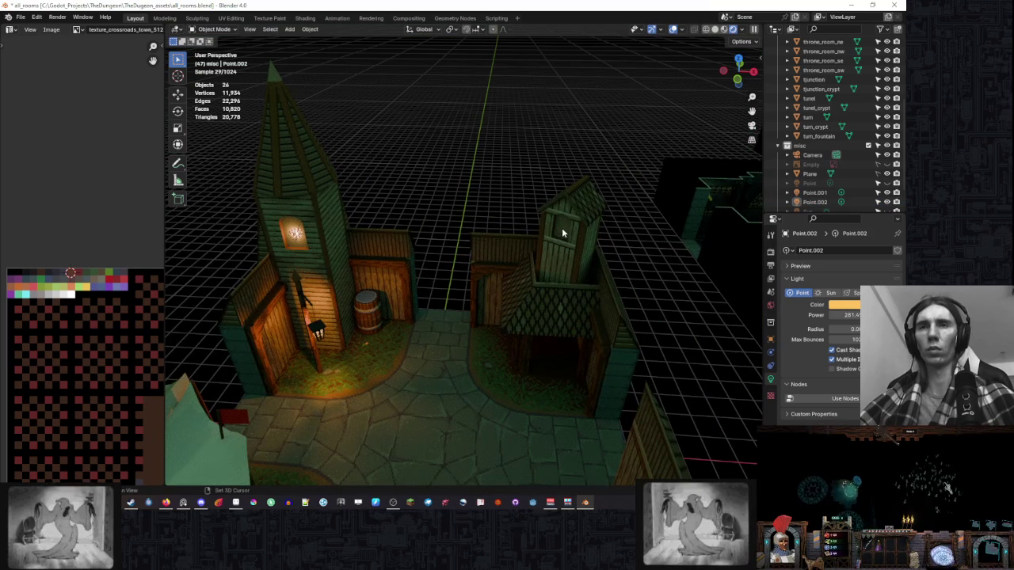
Add a second point light beside the lantern with power 100.
key("shift+a")
left_click(658, 244)
key("g")
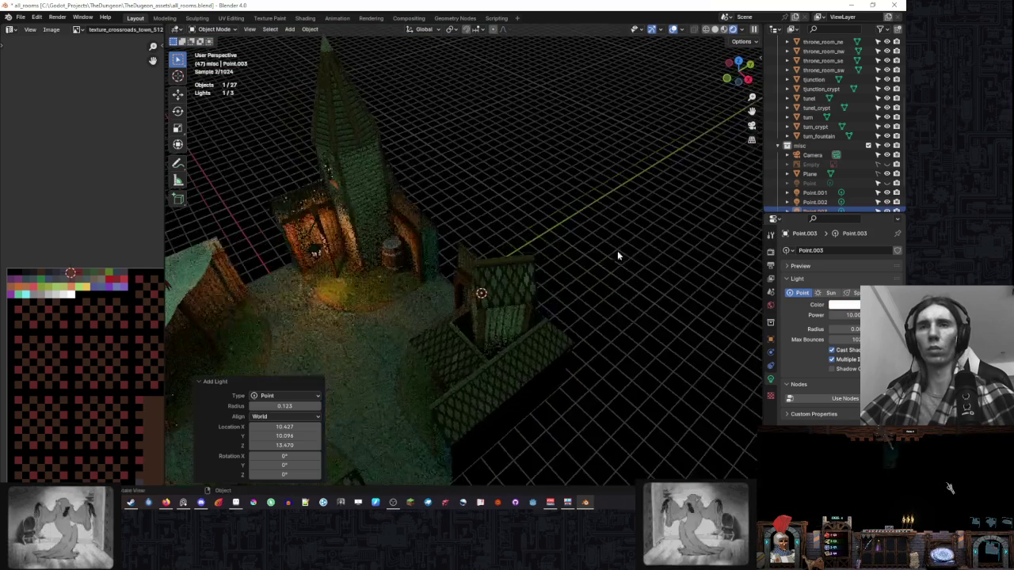
left_click(577, 262)
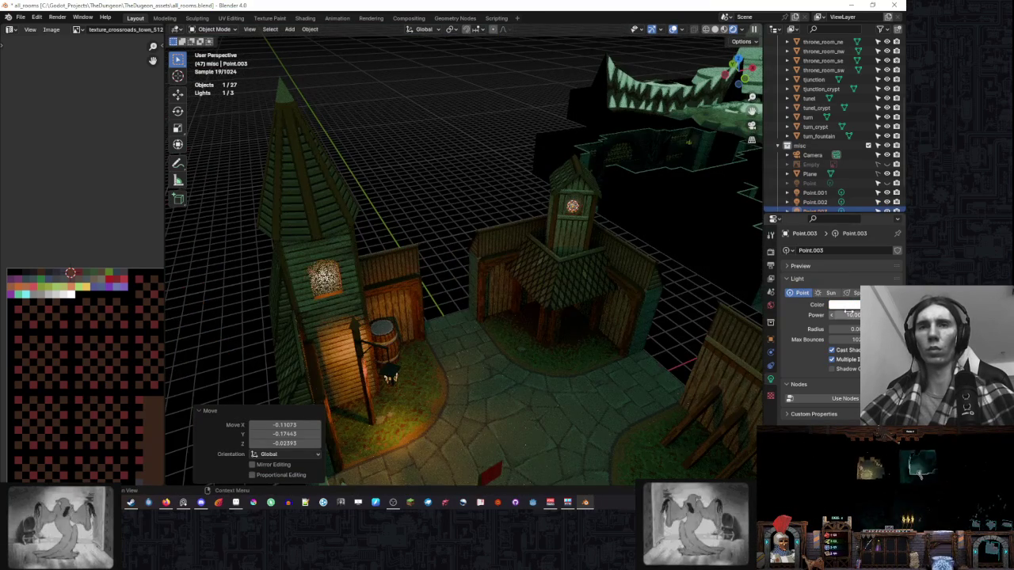
left_click(850, 315)
type("100")
key("Return")
Give the lantern light an orange-yellow colour and hide the viewport overlays.
left_click(845, 304)
left_click(811, 231)
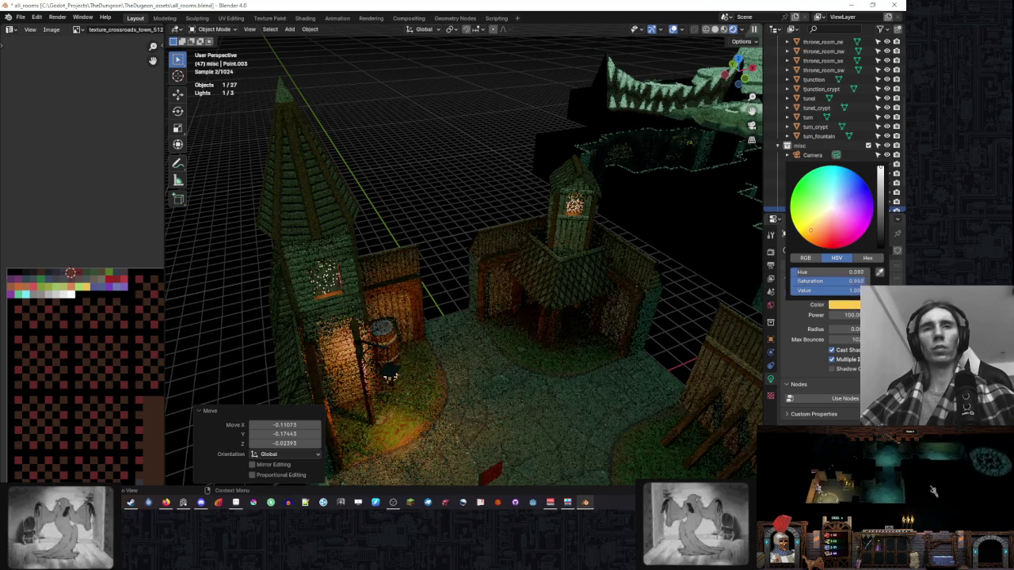
left_click(667, 222)
left_click(481, 174)
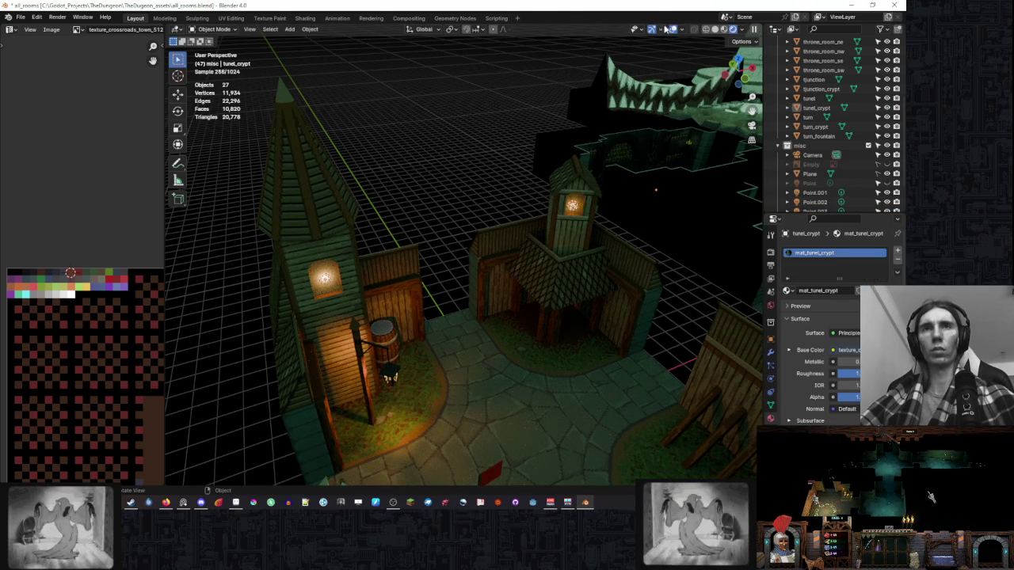
key("shift+alt+z")
scroll(464, 135, "down", 3)
Draw a 'brb' annotation above the town, then restore overlays, gizmos and Select Box.
scroll(461, 142, "up", 2)
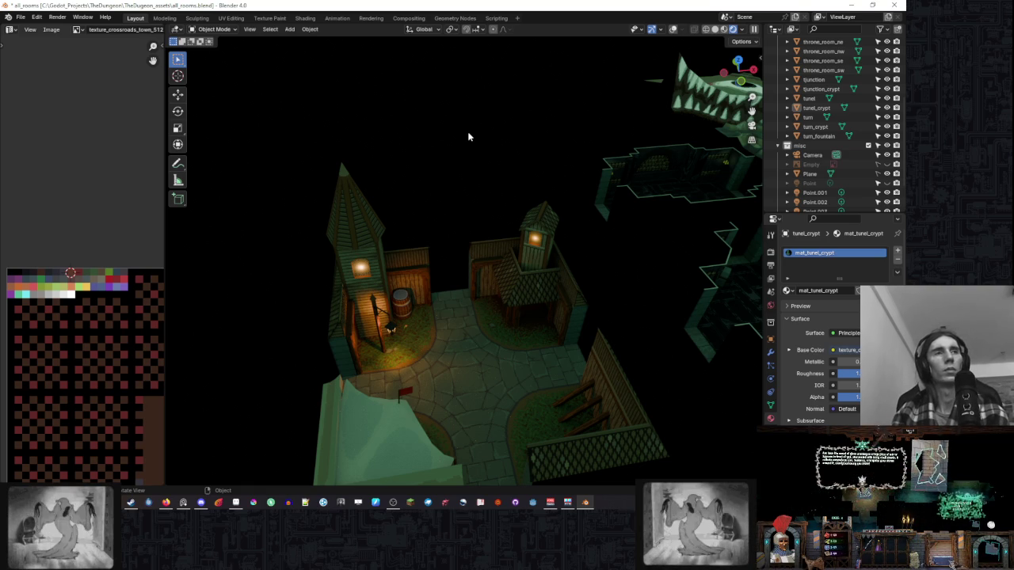
left_click(177, 163)
left_click(674, 29)
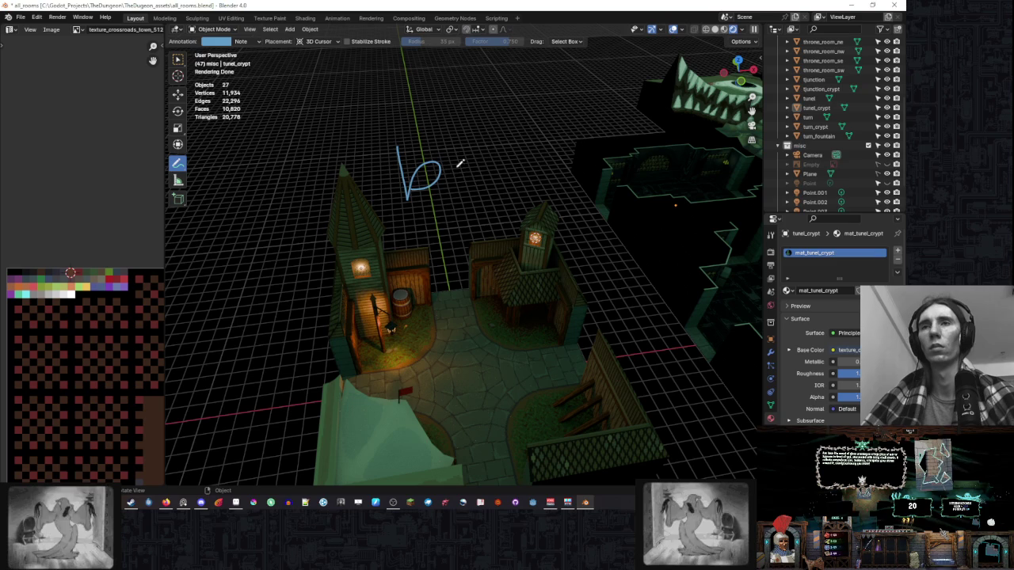
left_click(178, 59)
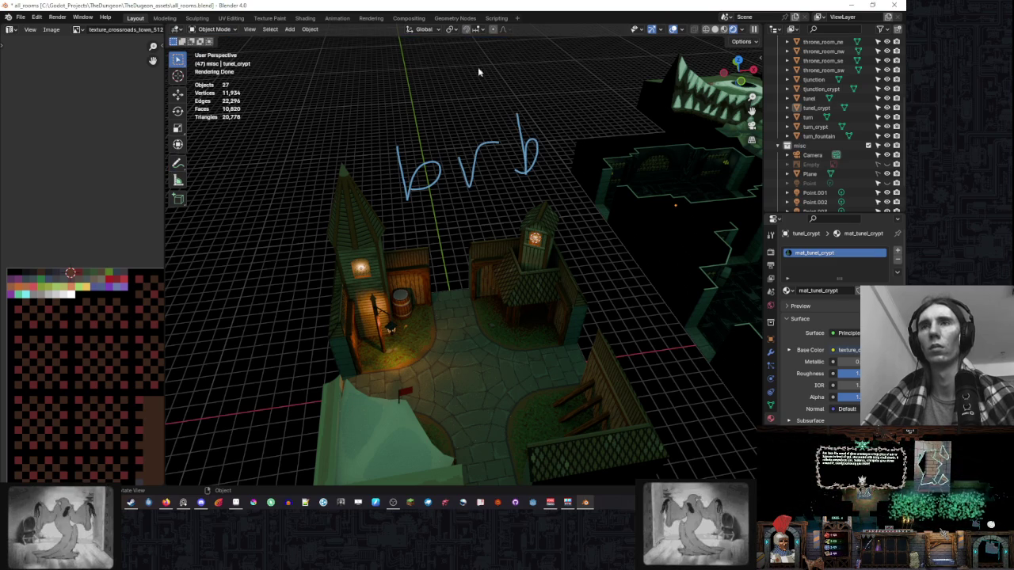
left_click(651, 30)
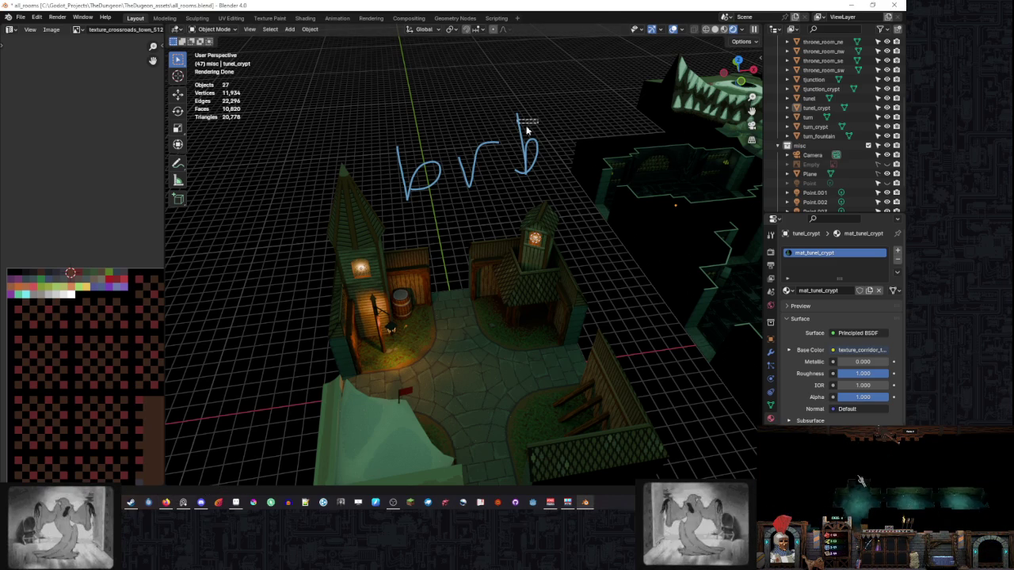
Select the Annotate tool in preparation for erasing the 'brb' note.
left_click(177, 163)
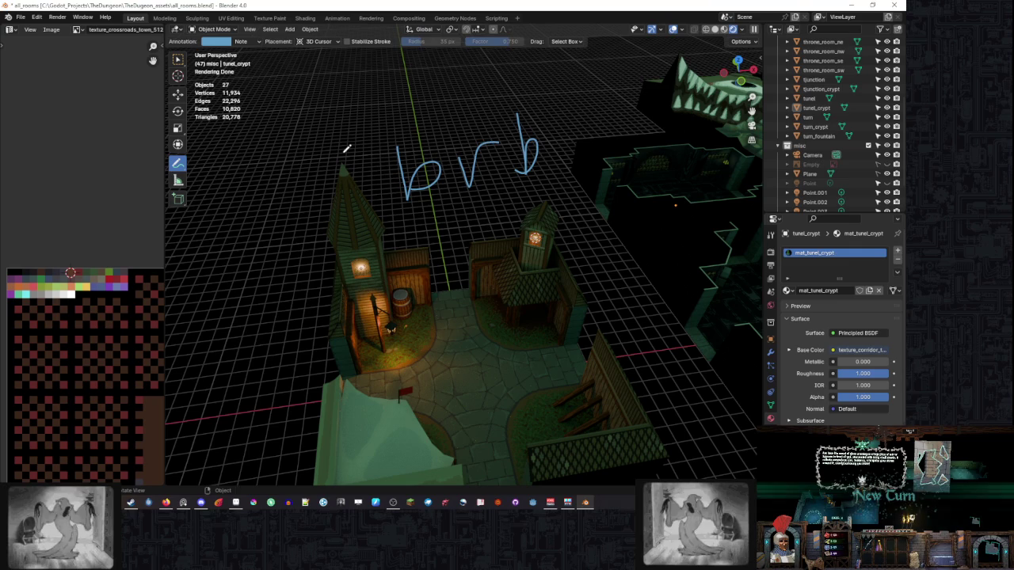
Erase the 'brb' strokes and orbit the viewport closer to the crossroads town.
left_click_drag(423, 158, 527, 171)
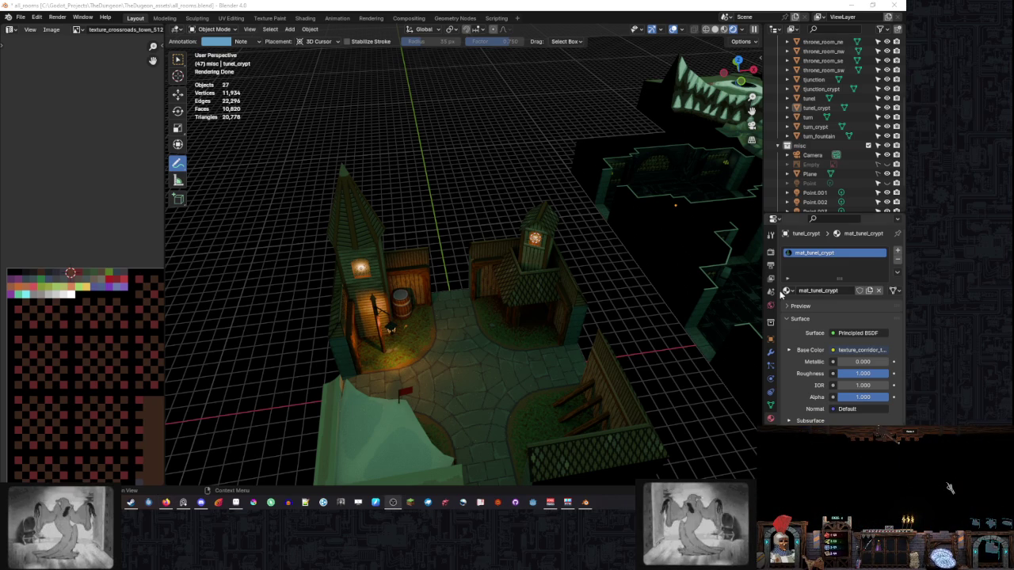
left_click_drag(550, 185, 635, 282)
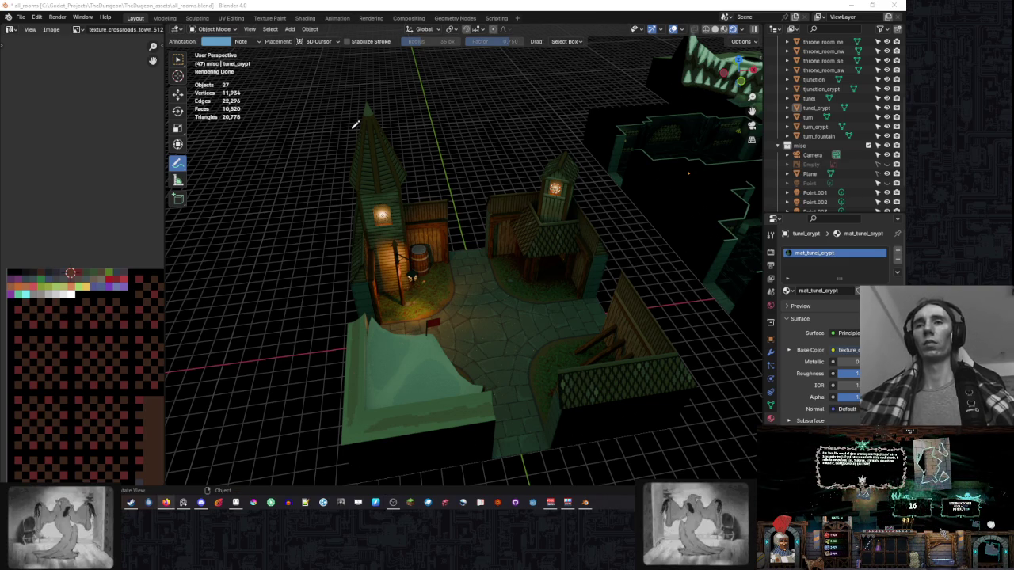
left_click(672, 32)
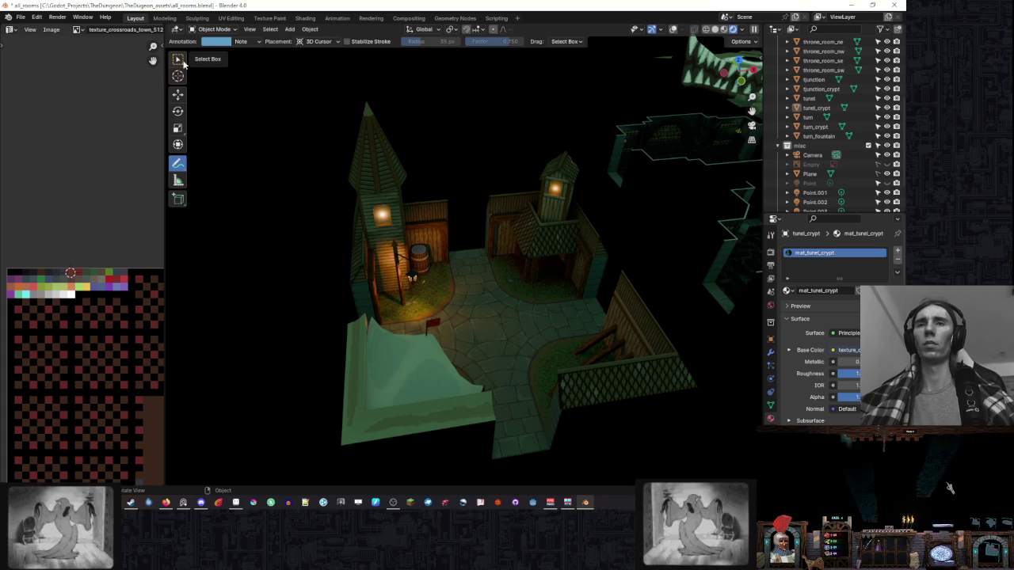
Hide the Point.002 and Point.003 lights in the Outliner and return to Select Box.
scroll(870, 171, "down", 2)
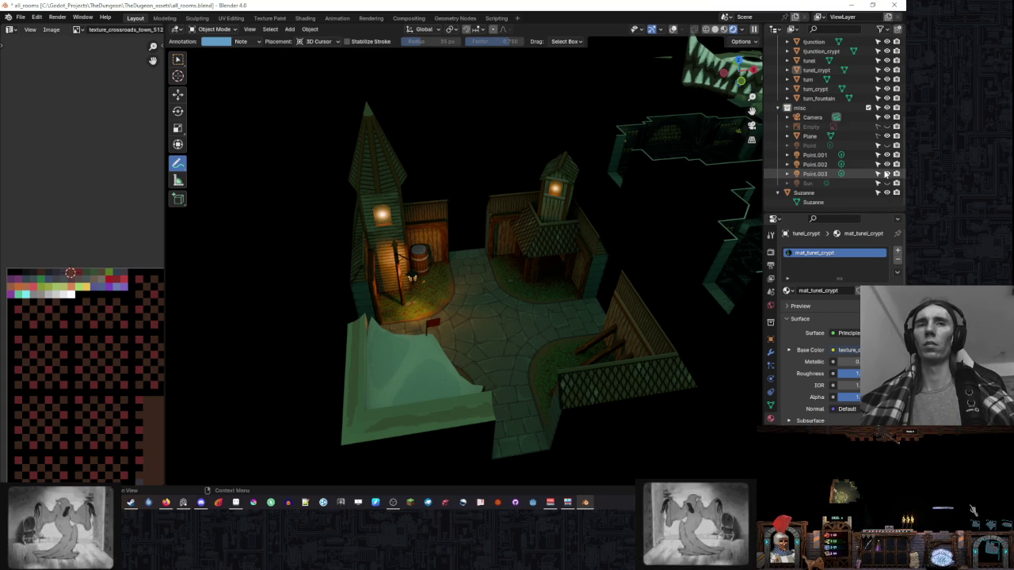
left_click_drag(886, 173, 889, 167)
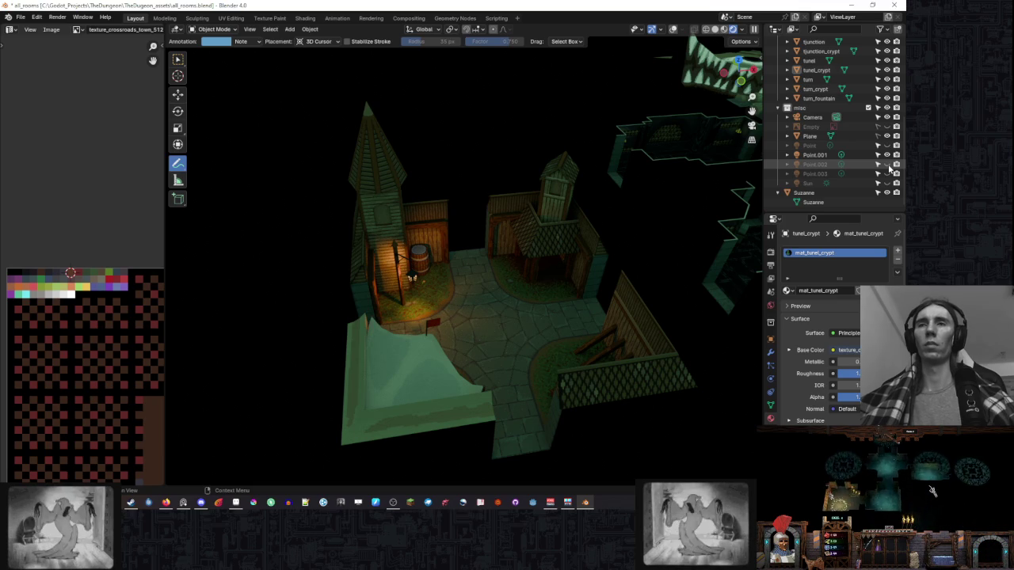
left_click(178, 60)
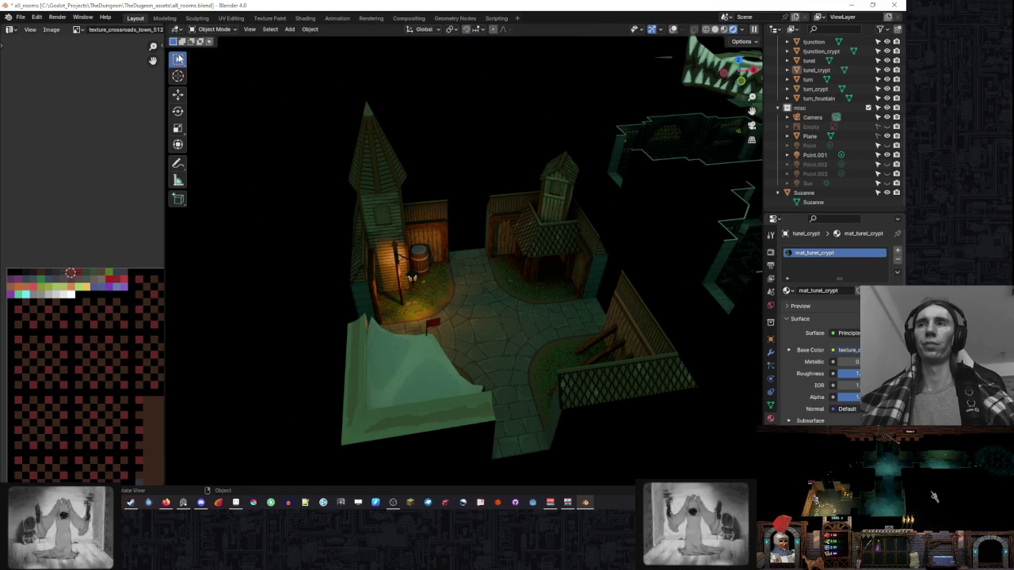
In Edit Mode, shift-select three crossroads_town faces and shift their UVs to another palette colour.
left_click(520, 245)
left_click(228, 31)
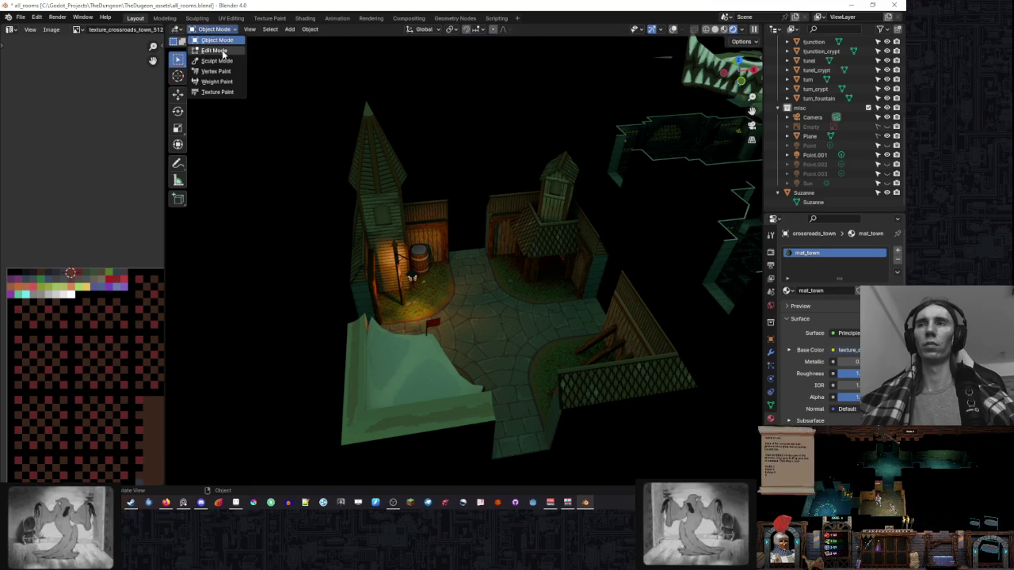
left_click(214, 53)
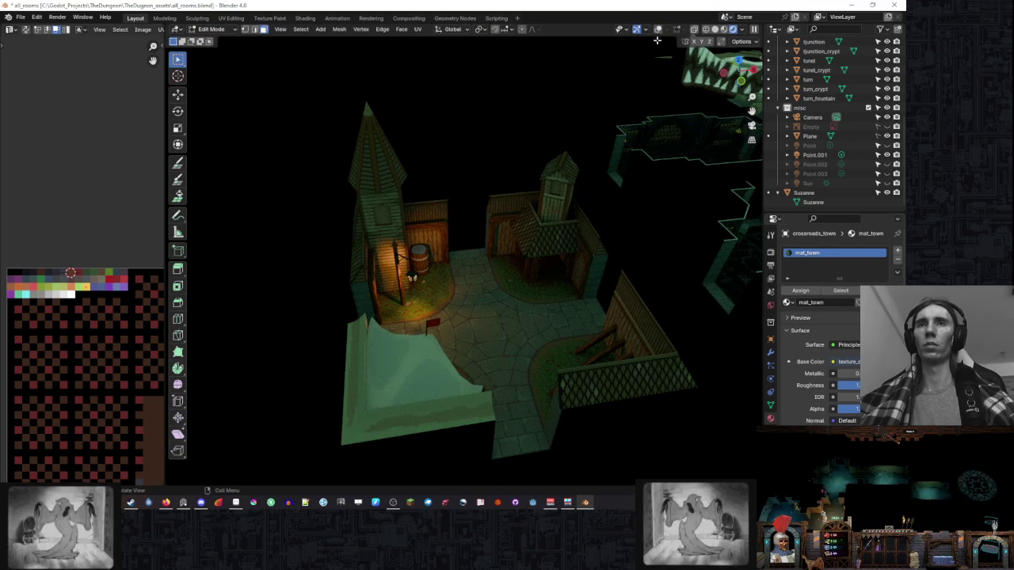
key("shift+alt+z")
left_click(555, 187, "shift")
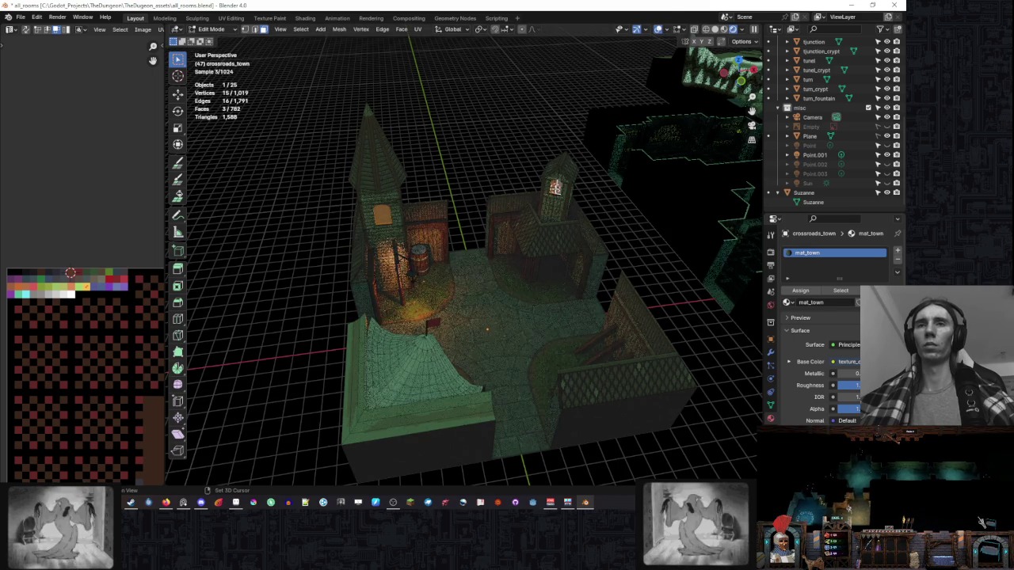
key("g")
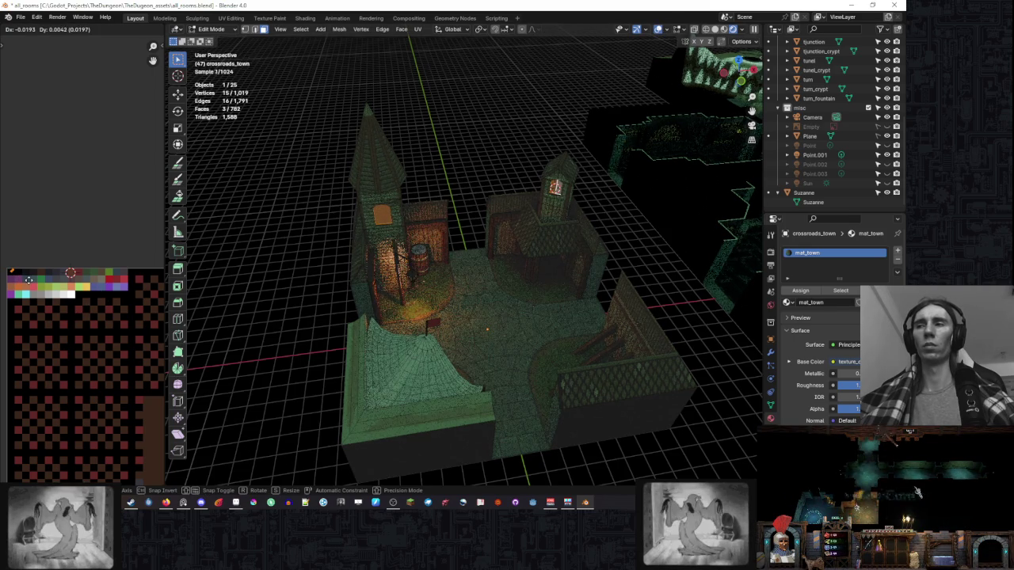
left_click(32, 284)
key("Tab")
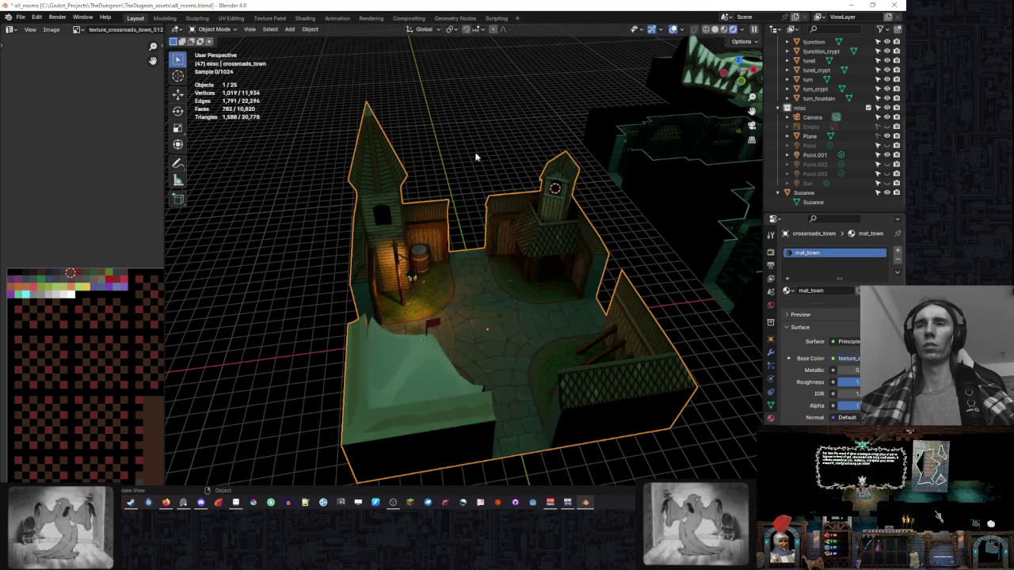
key("alt+a")
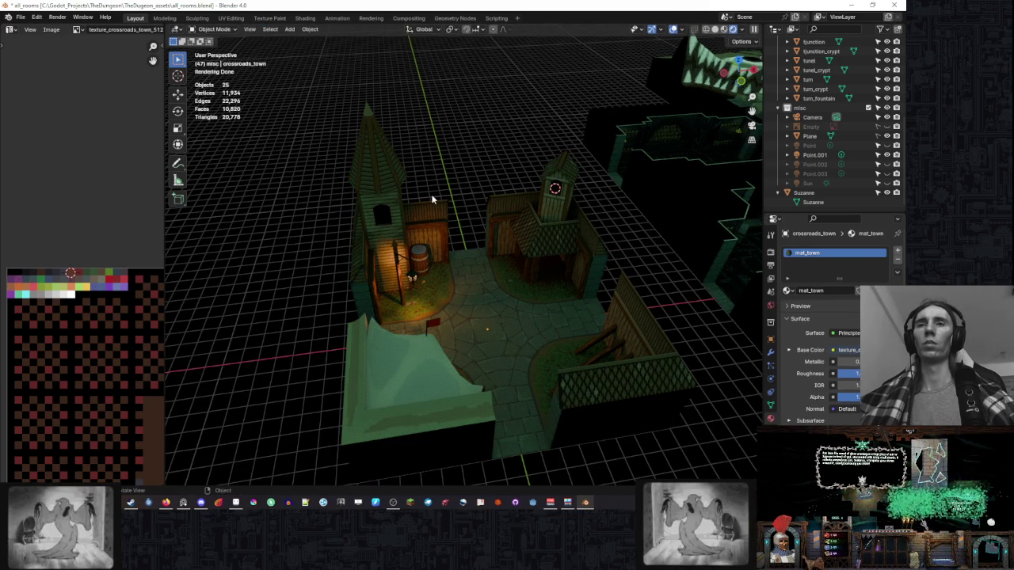
Delete the Point.002 and Point.003 lights from the Outliner.
left_click(854, 173)
right_click(857, 173)
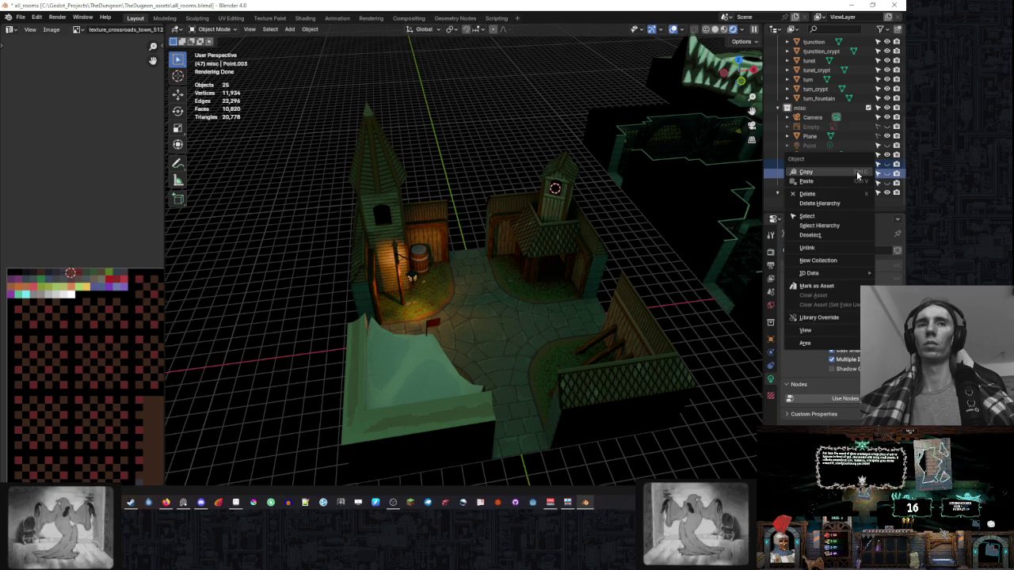
left_click(812, 193)
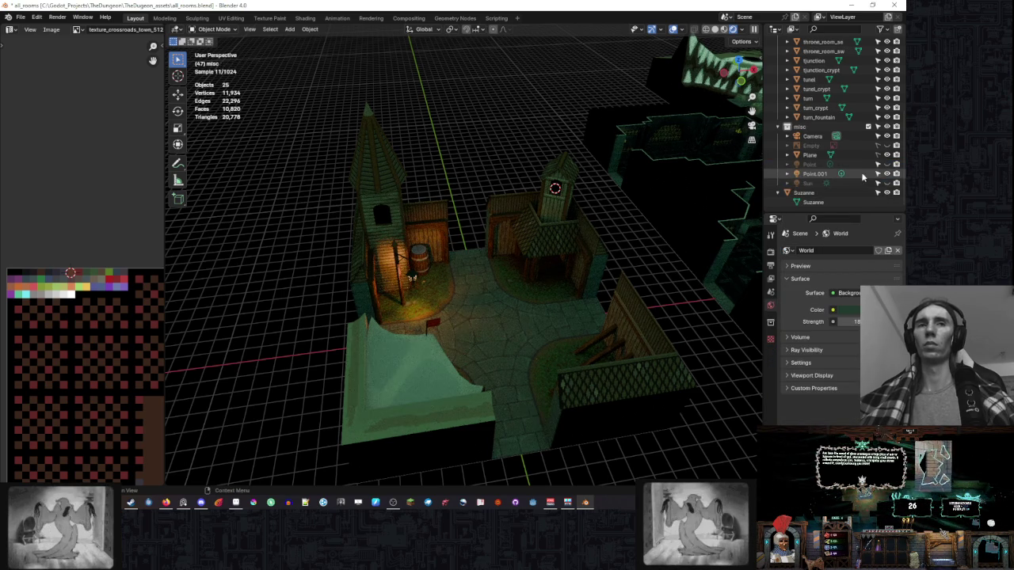
Toggle Point.001 and Point visibility to compare lighting, leaving both switched on.
left_click(887, 176)
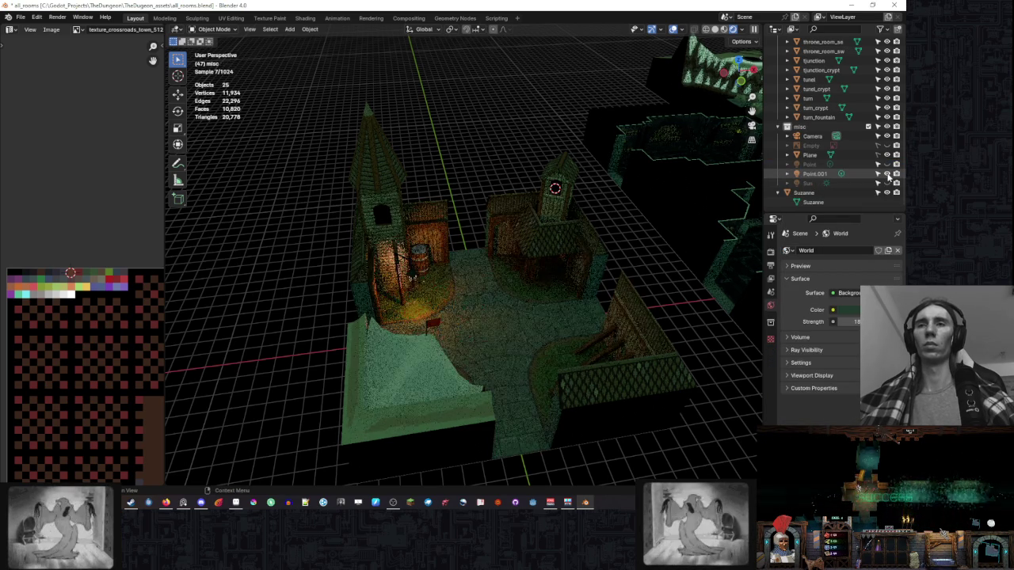
left_click(888, 174)
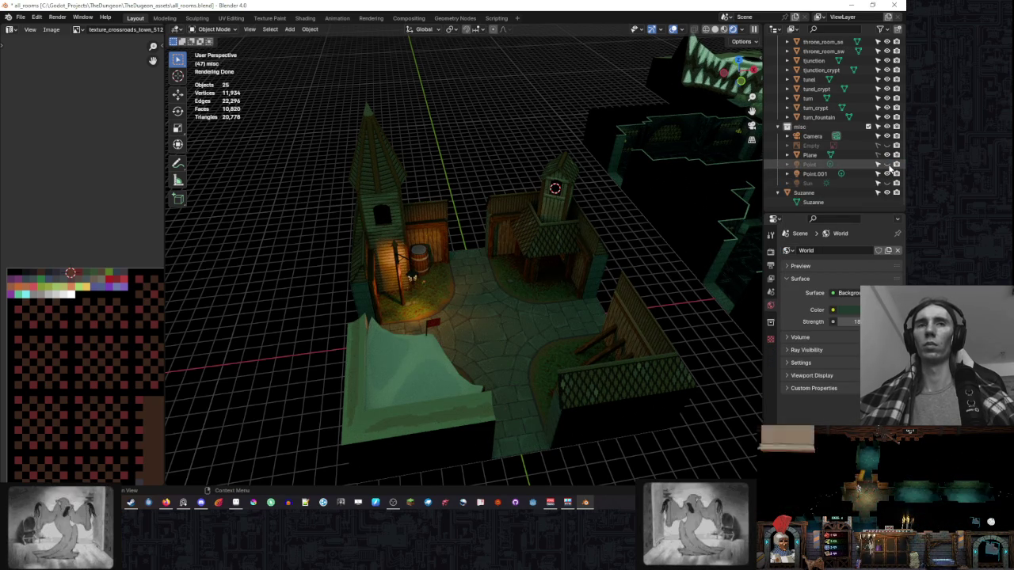
left_click(888, 164)
left_click(888, 164)
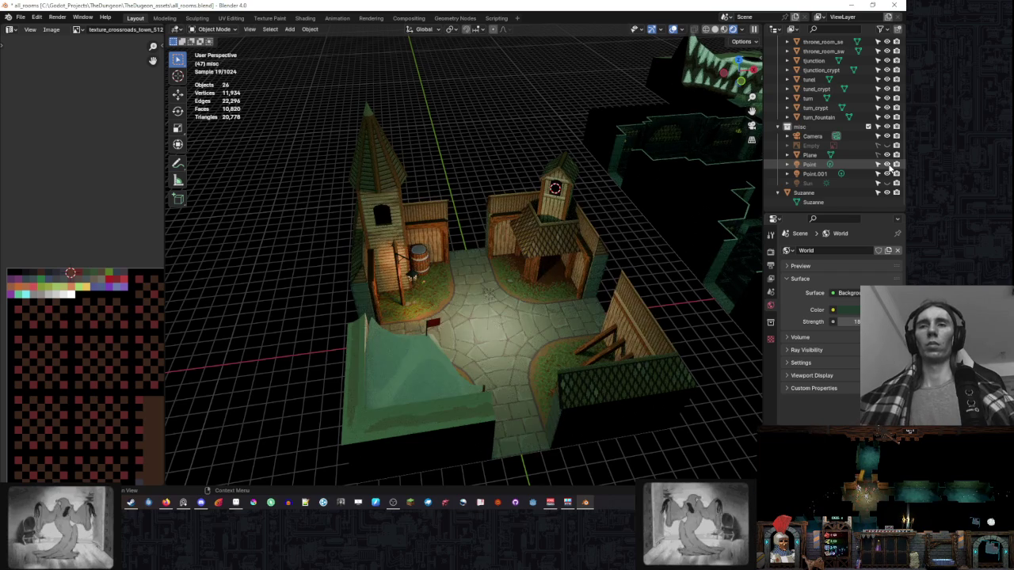
left_click(888, 164)
left_click(887, 164)
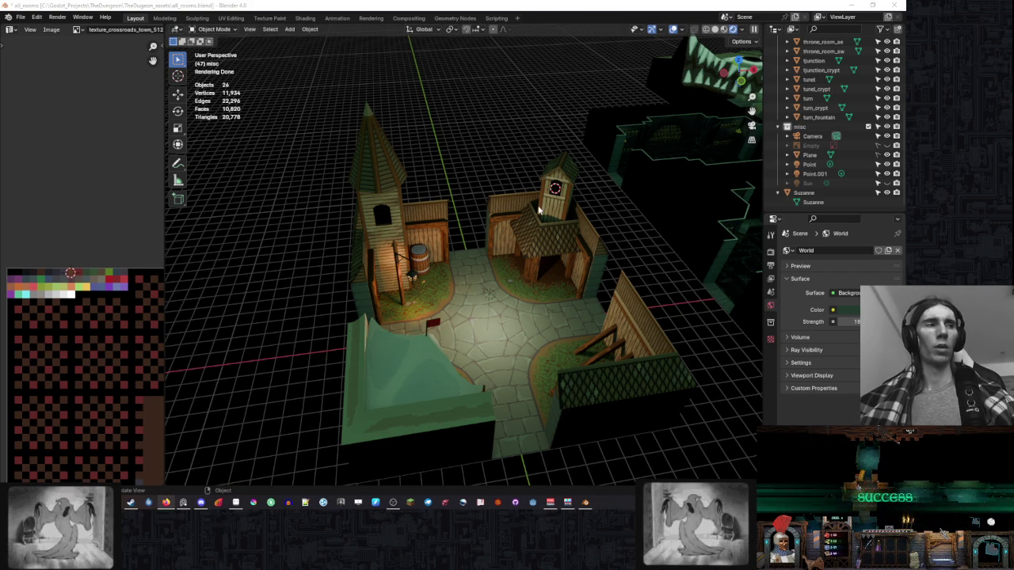
left_click_drag(538, 209, 566, 249)
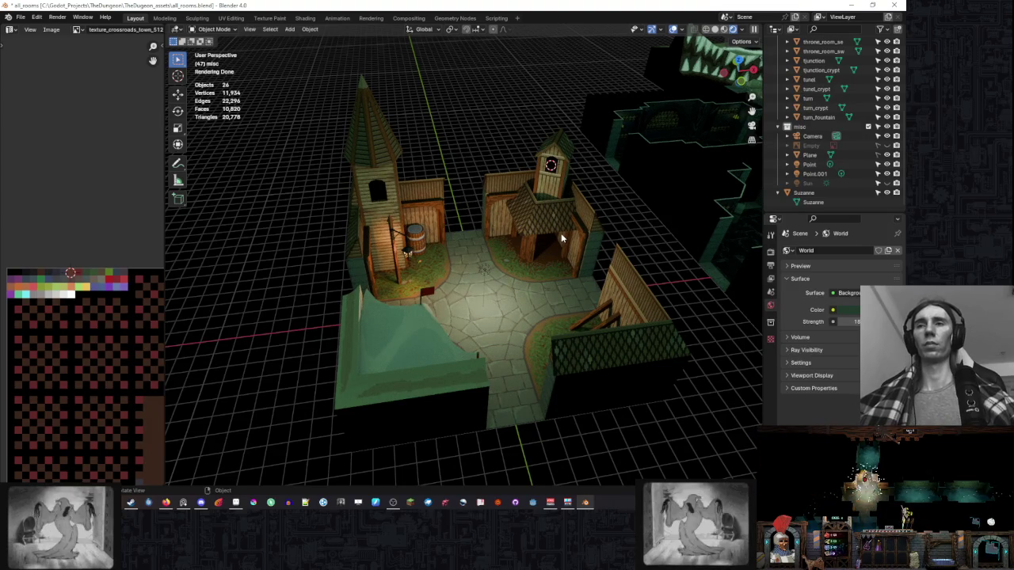
Orbit and zoom around the rendered town's courtyard, lantern post, barrel and tower.
left_click_drag(561, 233, 516, 239)
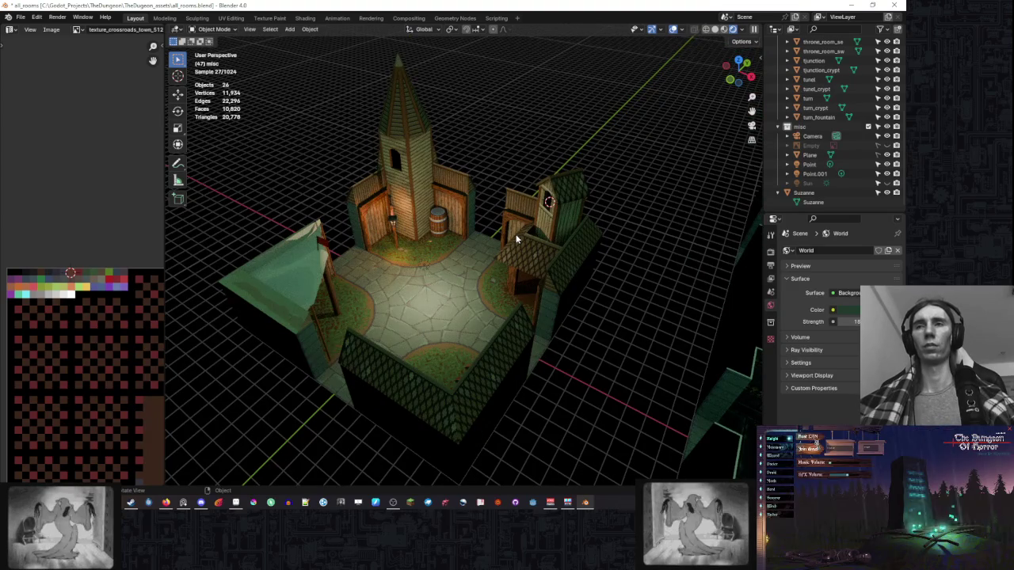
scroll(515, 238, "up", 1)
scroll(531, 242, "up", 3)
scroll(546, 245, "up", 2)
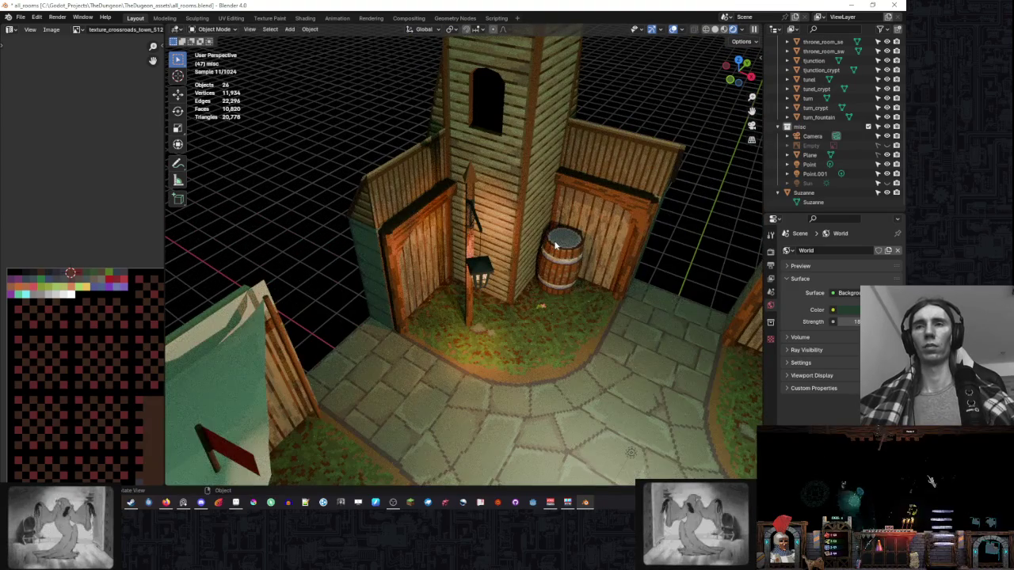
scroll(553, 234, "down", 3)
mouse_move(550, 222)
left_mouse_down()
mouse_move(536, 226)
mouse_move(589, 242)
mouse_move(454, 225)
left_mouse_up()
scroll(499, 227, "up", 2)
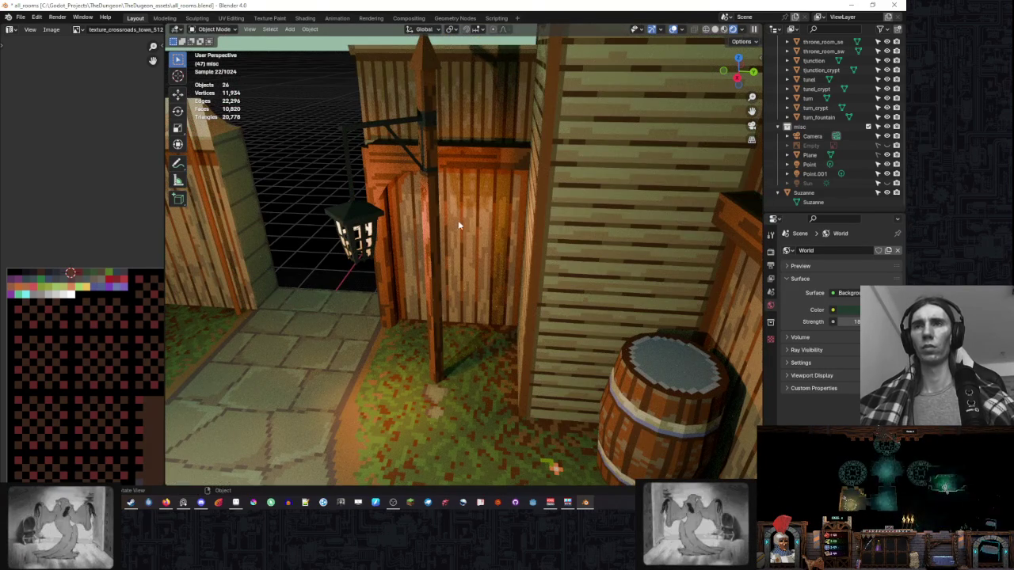
mouse_move(582, 234)
left_mouse_down()
mouse_move(582, 242)
mouse_move(523, 237)
mouse_move(584, 247)
left_mouse_up()
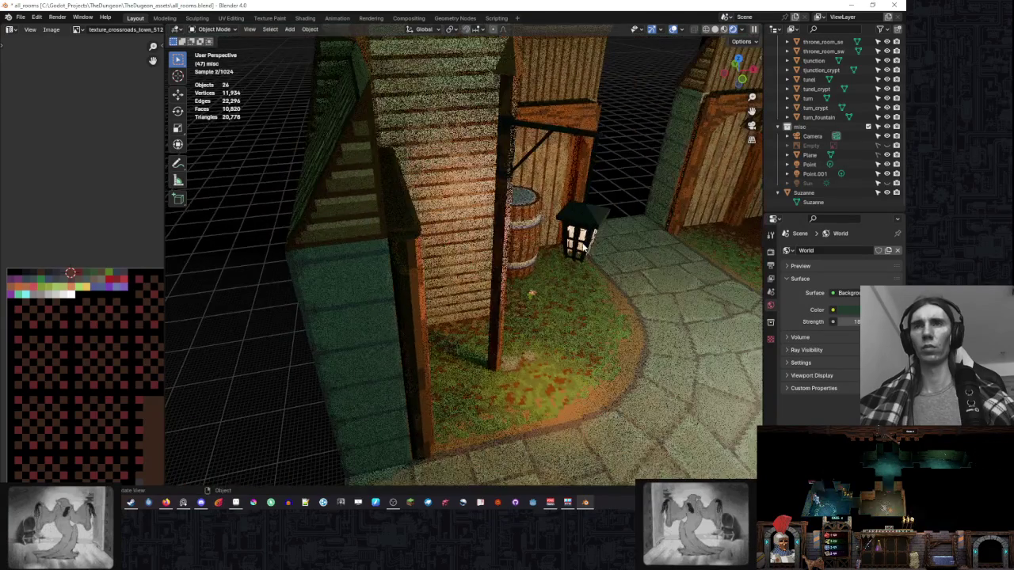
left_click_drag(553, 255, 545, 255)
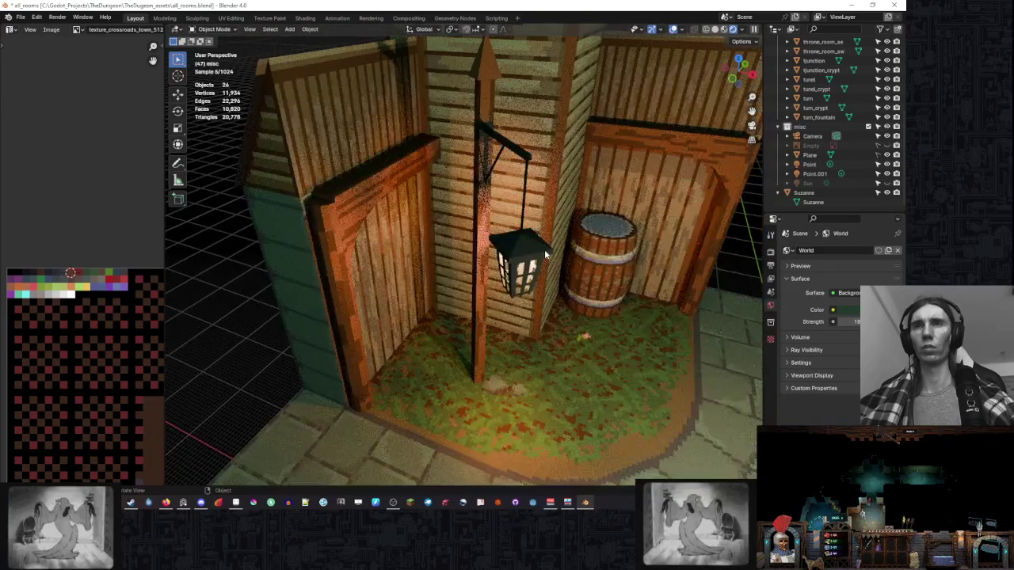
scroll(545, 255, "down", 5)
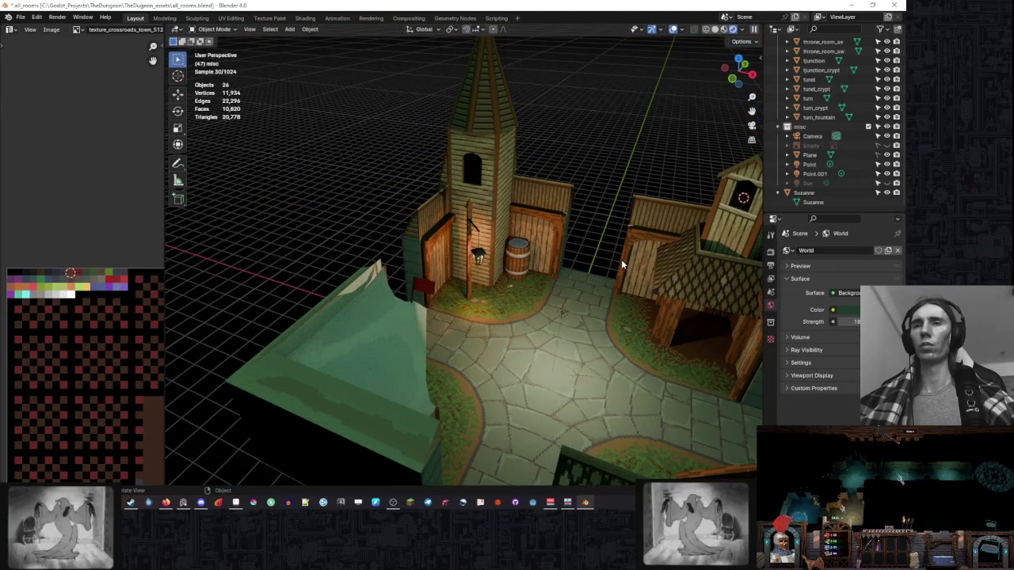
left_click_drag(621, 259, 555, 259)
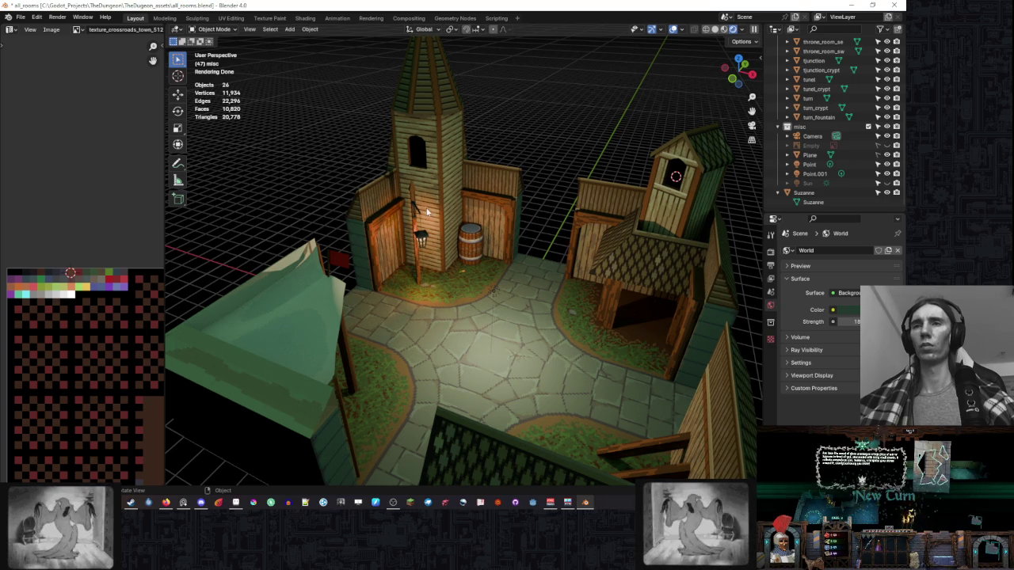
scroll(29, 263, "up", 5)
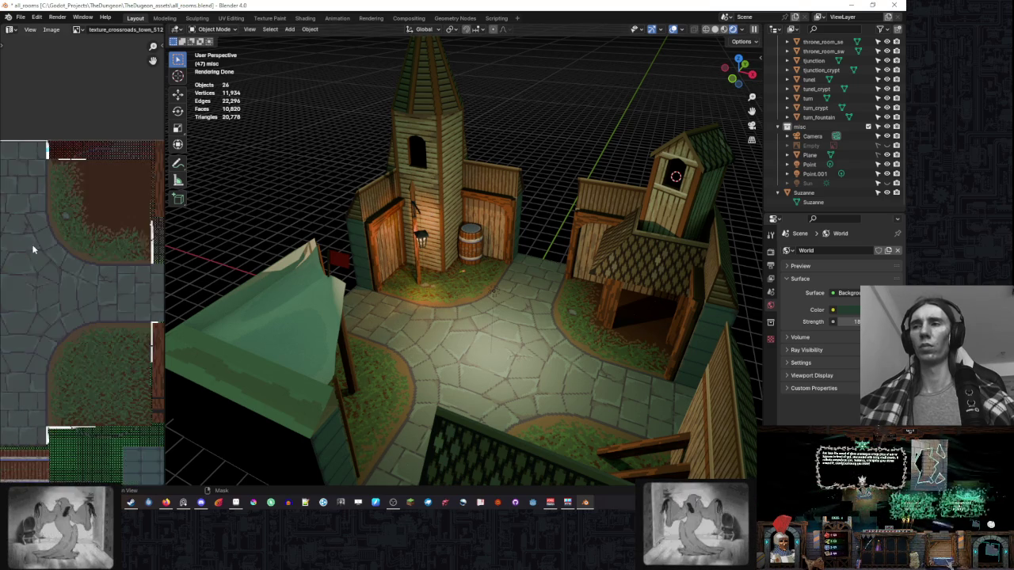
scroll(48, 285, "up", 3)
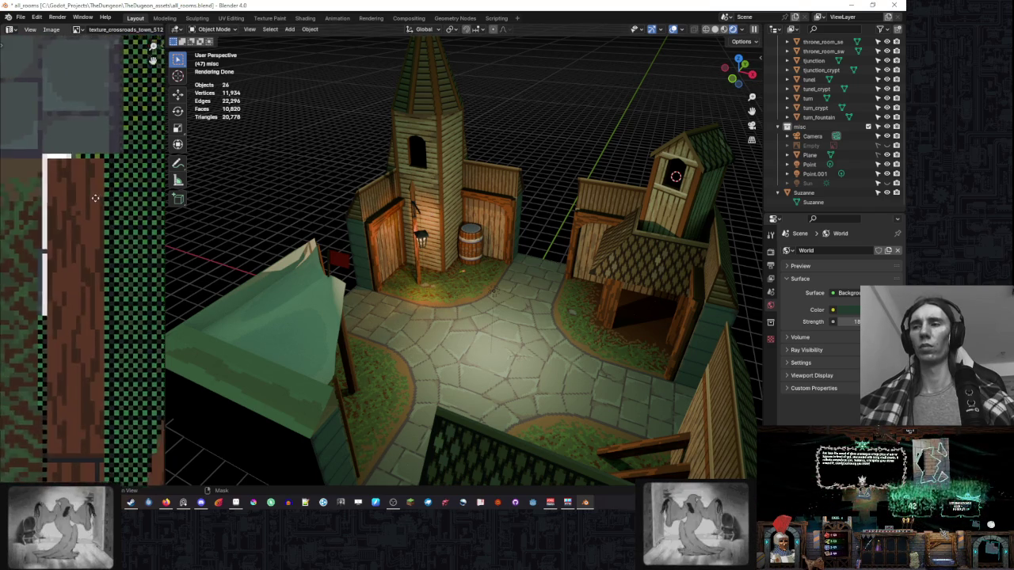
scroll(95, 316, "down", 2)
scroll(97, 329, "up", 1)
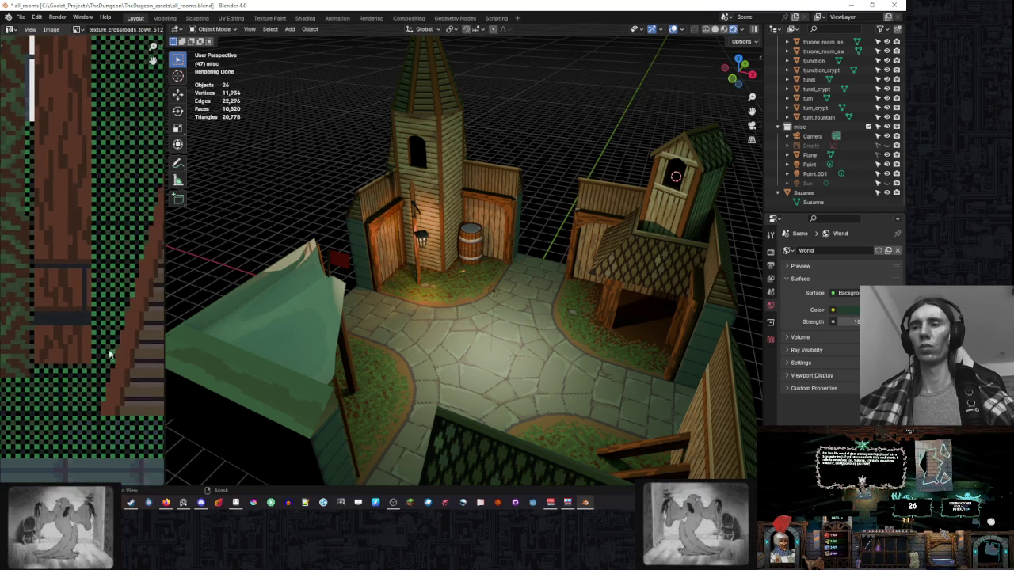
Switch to texture_crossroads_town_512.png in Aseprite and zoom in on it.
left_click(235, 501)
scroll(525, 215, "down", 3)
scroll(453, 191, "up", 1)
scroll(453, 191, "up", 3)
scroll(492, 297, "up", 2)
Darken a few wood-plank pixels with the sampled deep brown #3b271c.
key("b")
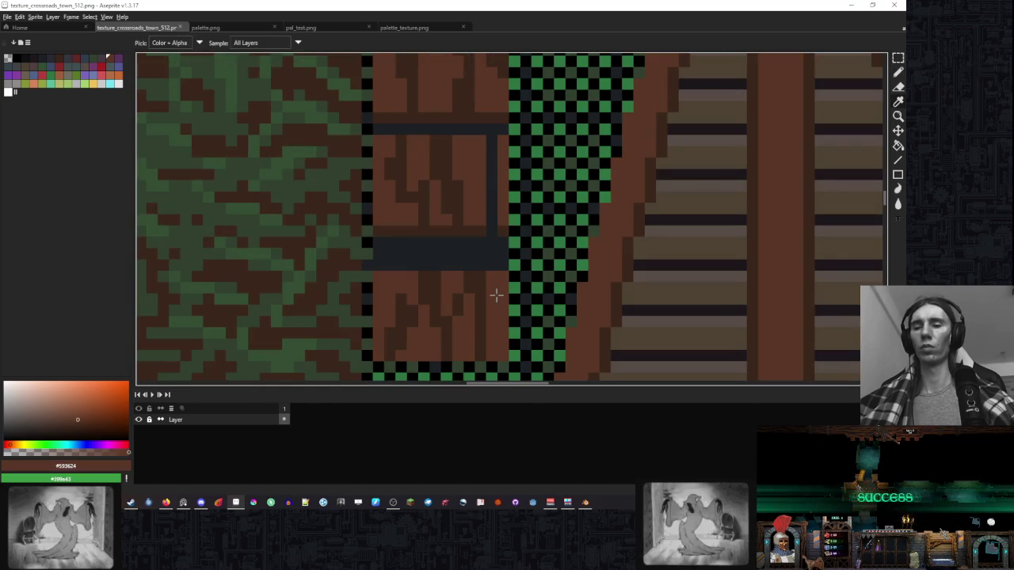
key("b")
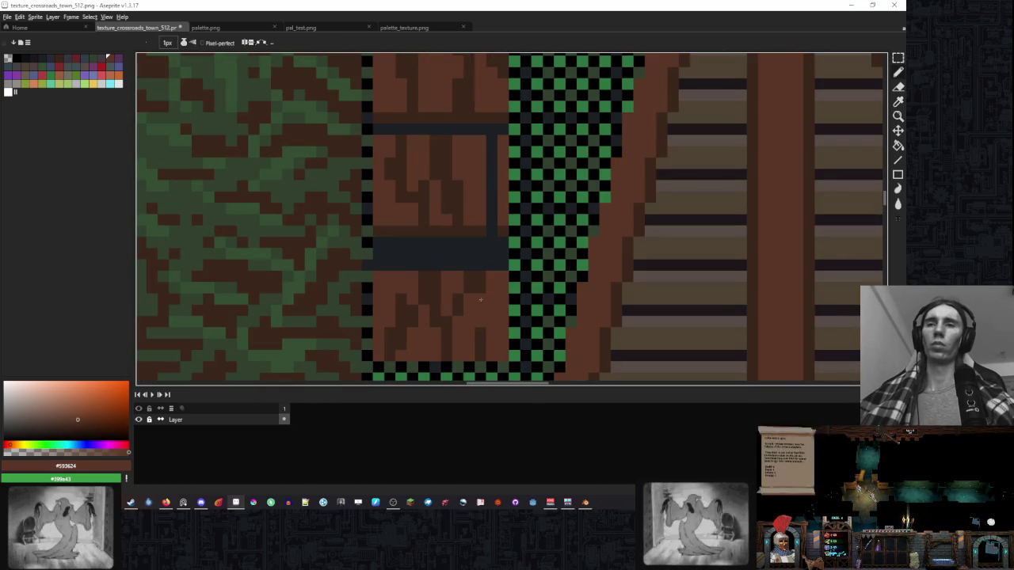
left_click(480, 301, "alt")
left_click_drag(491, 294, 493, 315)
left_click(502, 321)
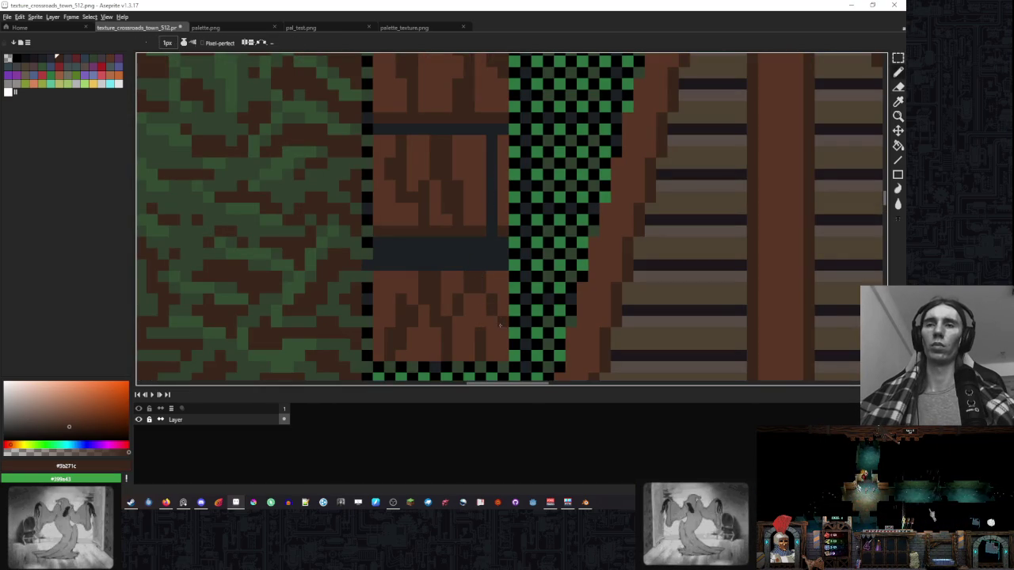
Zoom out of the texture and switch back to the Blender scene.
scroll(515, 252, "down", 4)
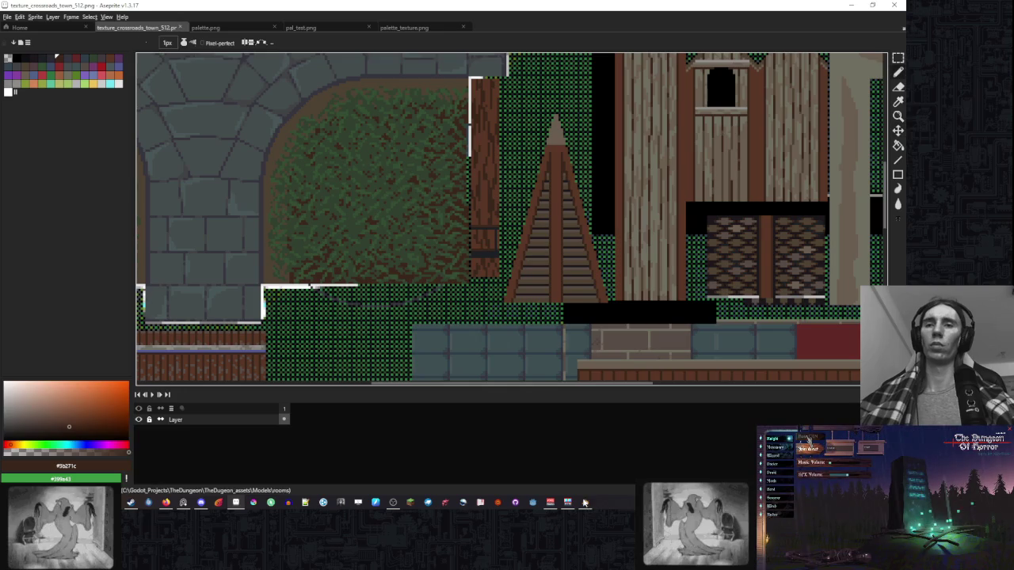
left_click(584, 501)
scroll(457, 182, "up", 2)
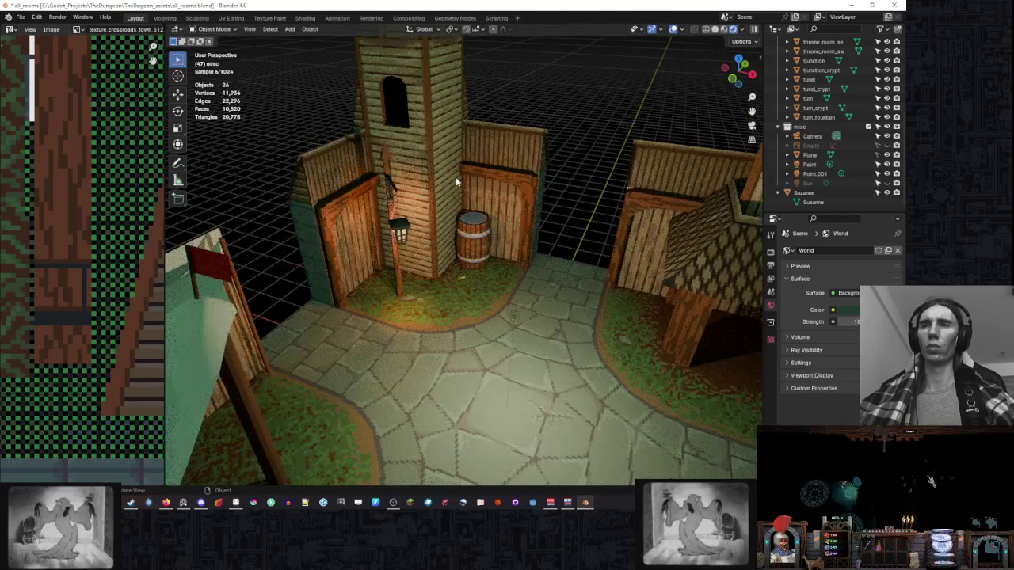
Compare Material Preview and Rendered shading of the retextured town, then select crossroads_town.
left_click(725, 29)
left_click(732, 29)
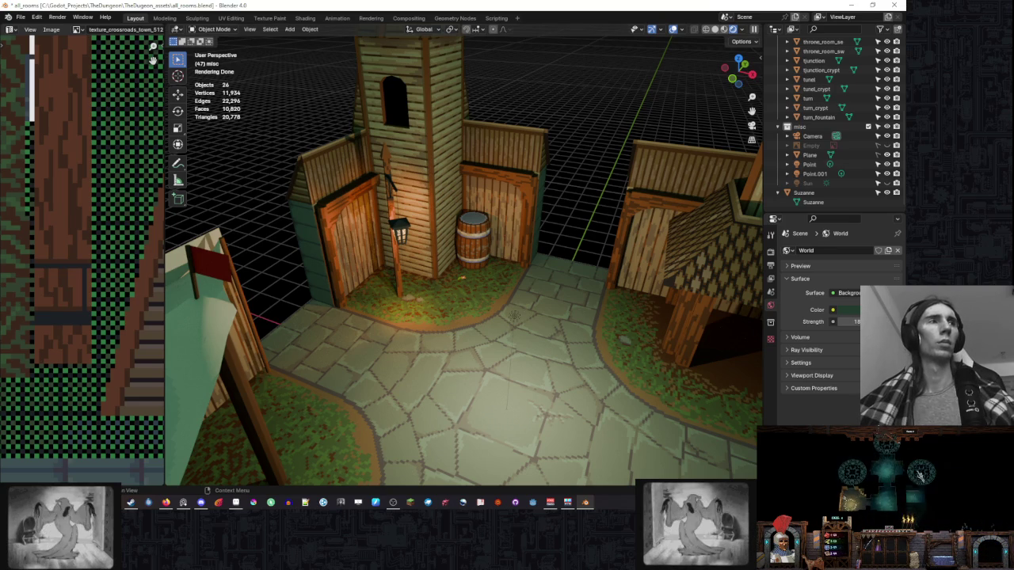
scroll(516, 115, "down", 2)
scroll(515, 115, "down", 2)
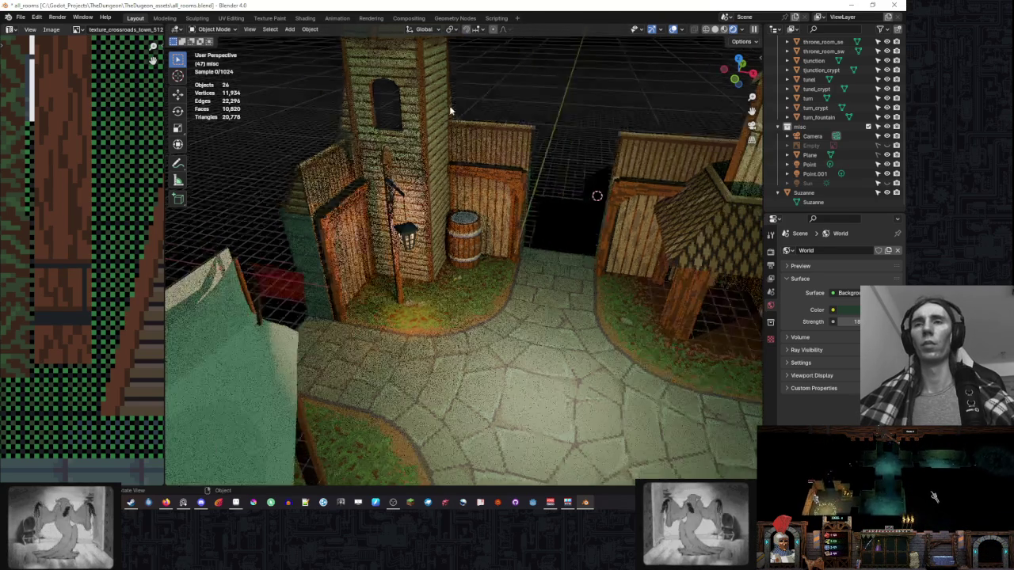
scroll(516, 115, "down", 4)
scroll(539, 143, "right", 1)
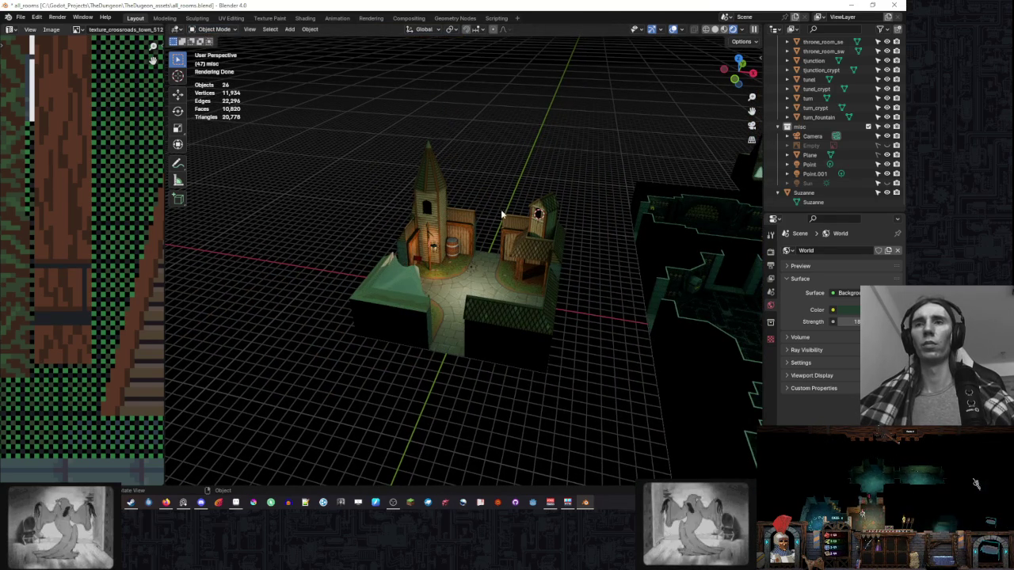
left_click(451, 185)
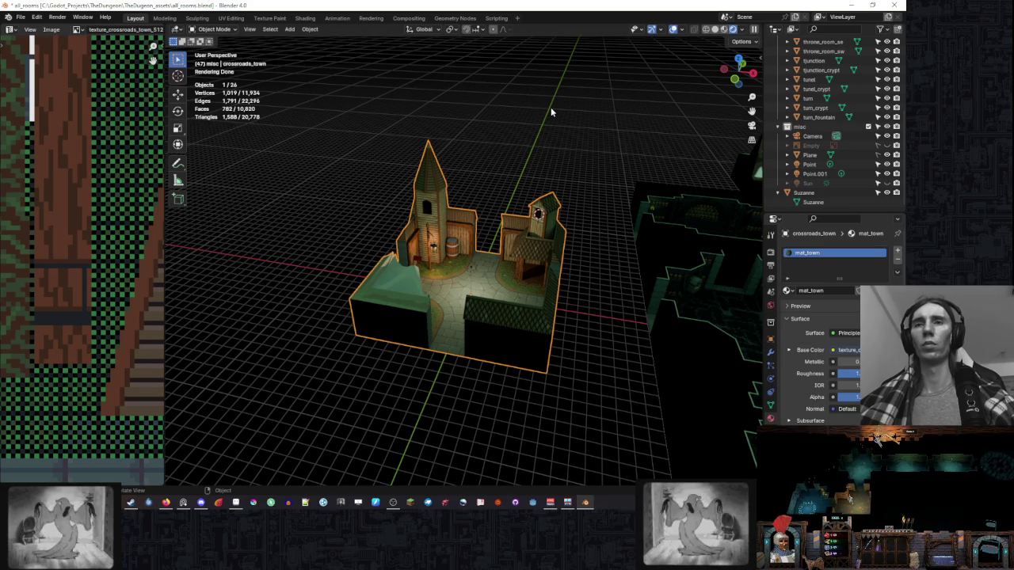
View the town from above beside the dungeon rooms and widen the texture image panel.
key("KP_7")
scroll(550, 112, "down", 3)
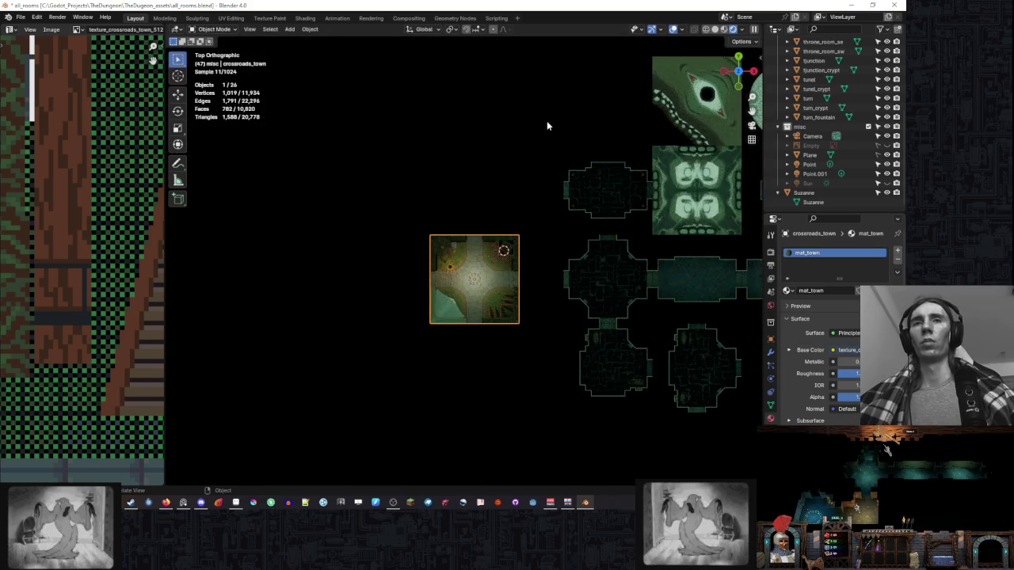
left_click_drag(547, 122, 465, 186)
mouse_move(470, 259)
left_mouse_down()
mouse_move(457, 222)
mouse_move(488, 200)
left_mouse_up()
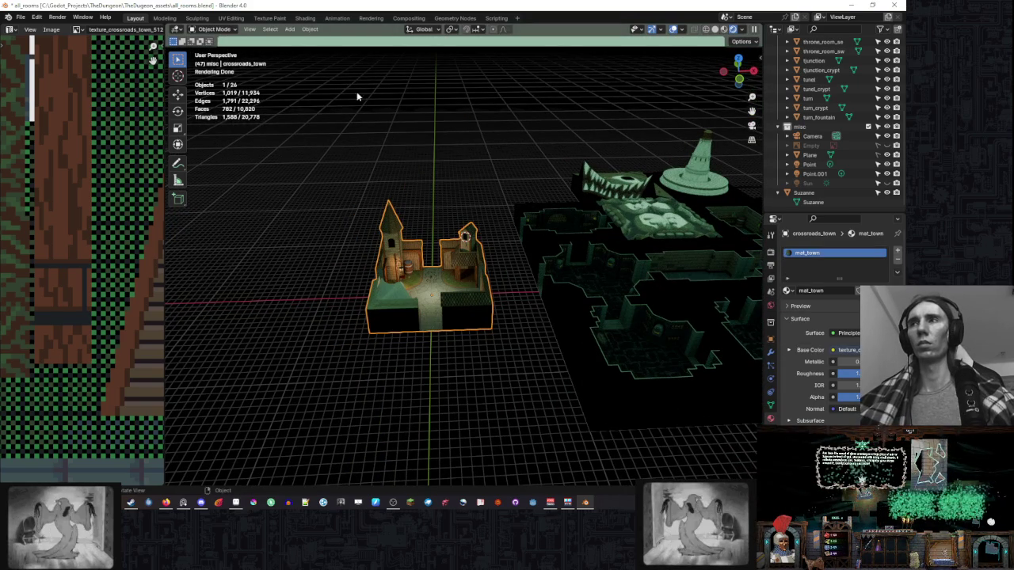
left_click_drag(165, 235, 274, 230)
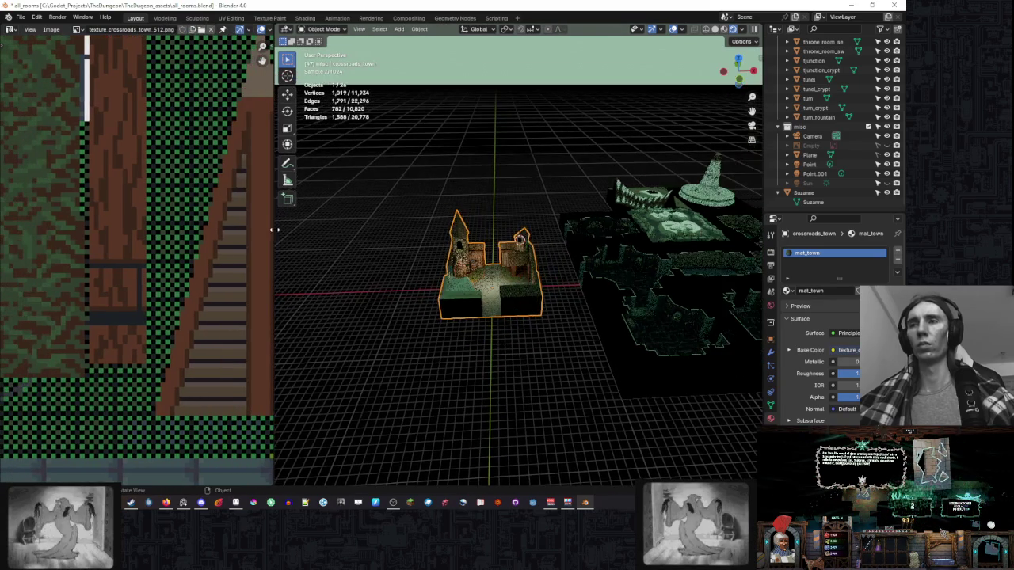
Save all_rooms.blend and bring up the File menu.
left_click_drag(499, 199, 482, 200)
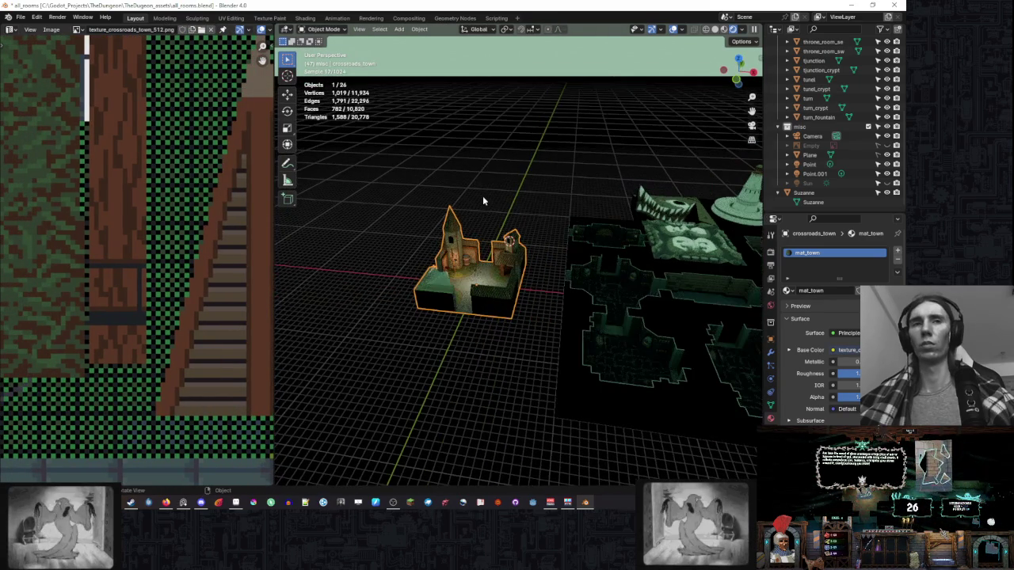
key("ctrl+s")
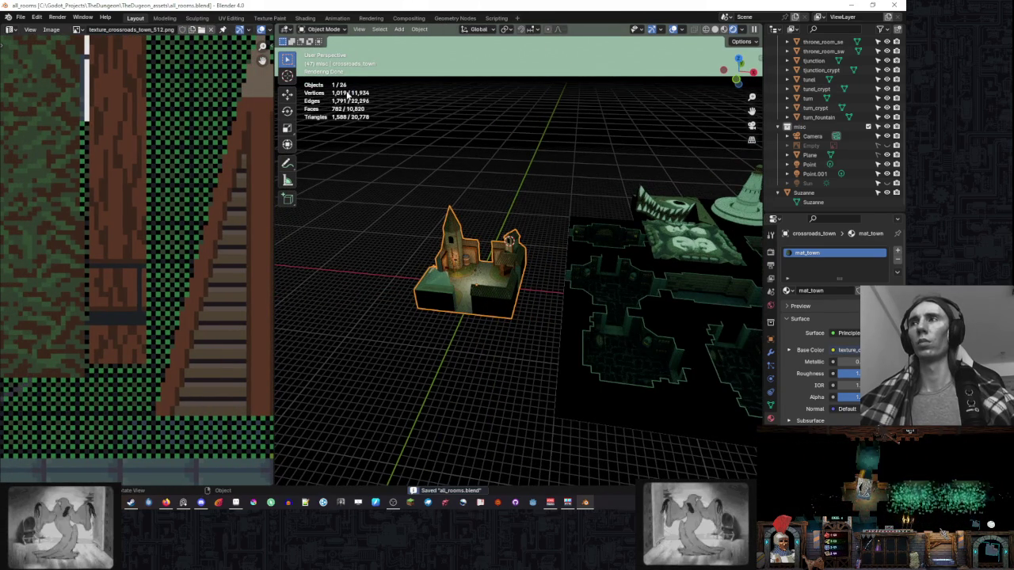
left_click(23, 17)
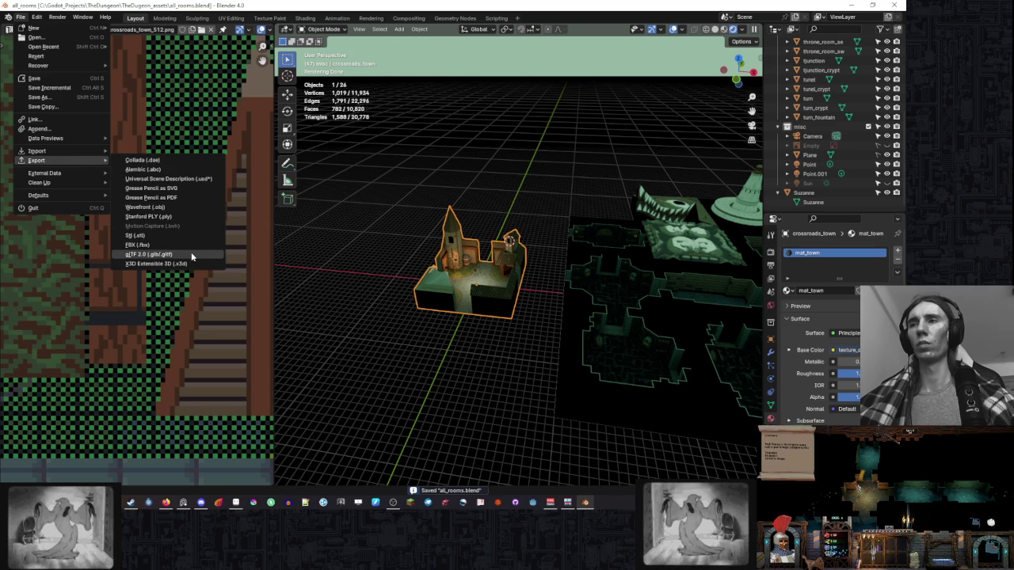
Start a glTF 2.0 export into Models\rooms named room_level_up_town.glb.
mouse_move(36, 160)
left_click(191, 252)
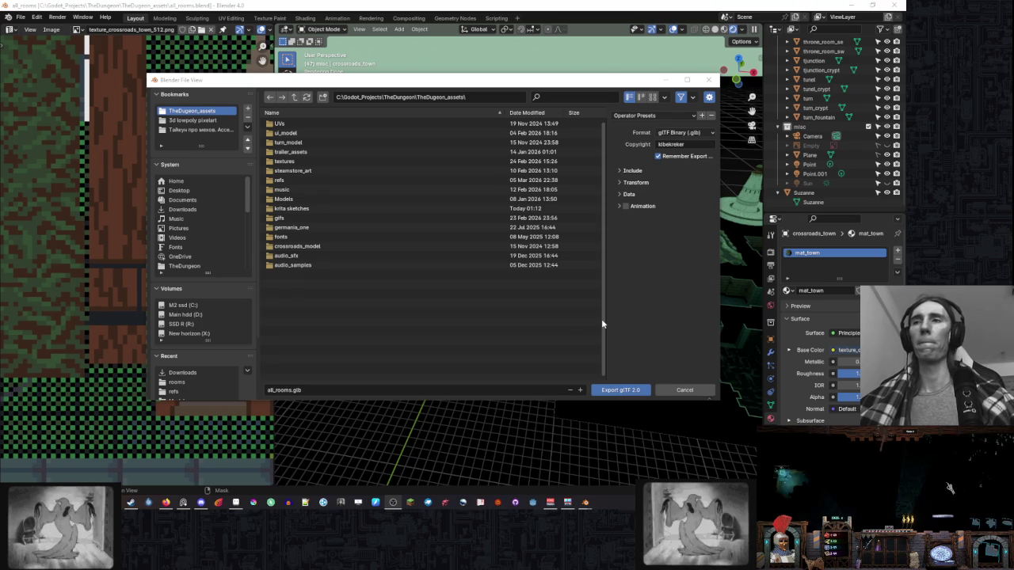
double_click(421, 198)
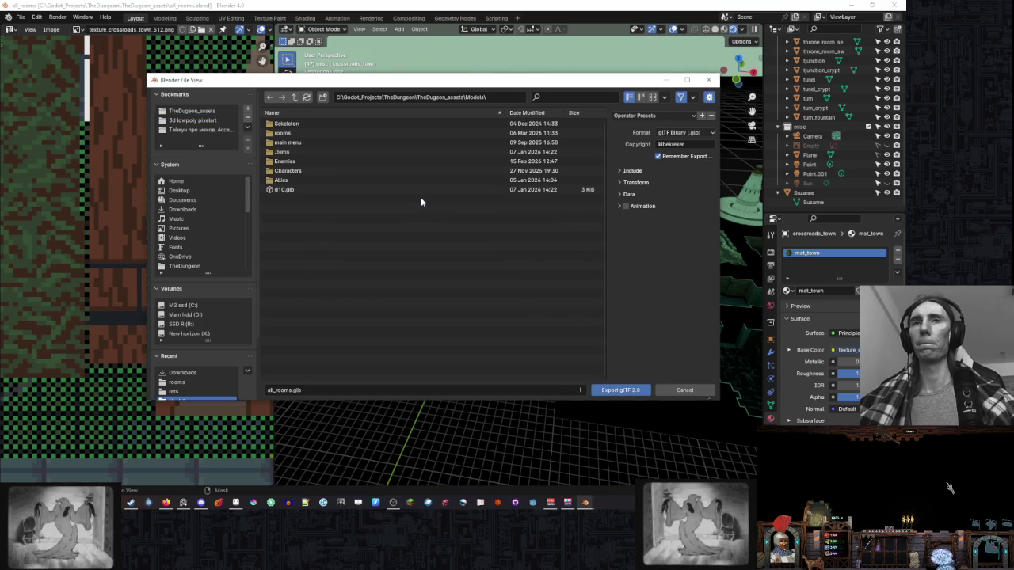
double_click(365, 135)
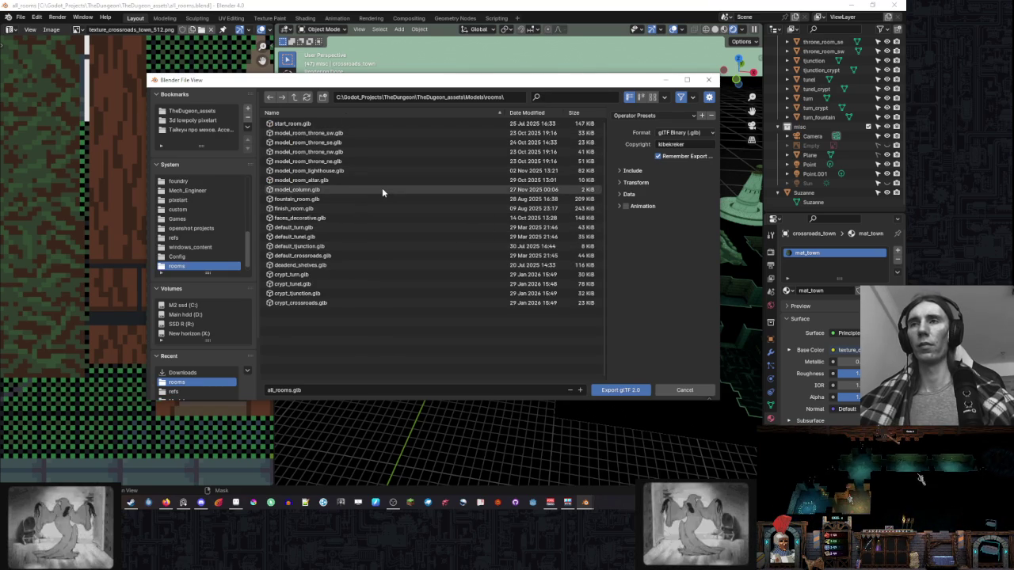
left_click(348, 389)
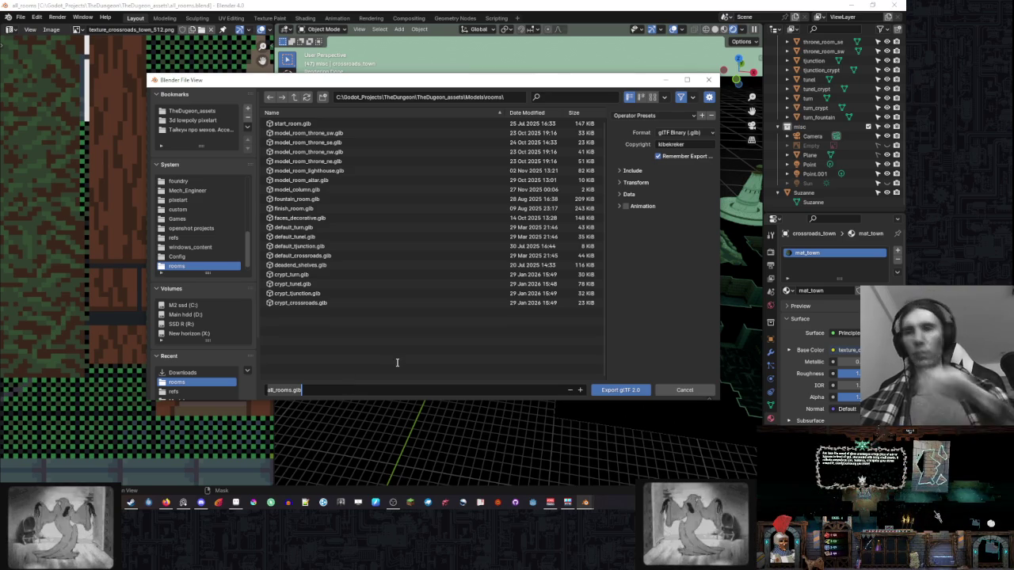
type("model_room_town")
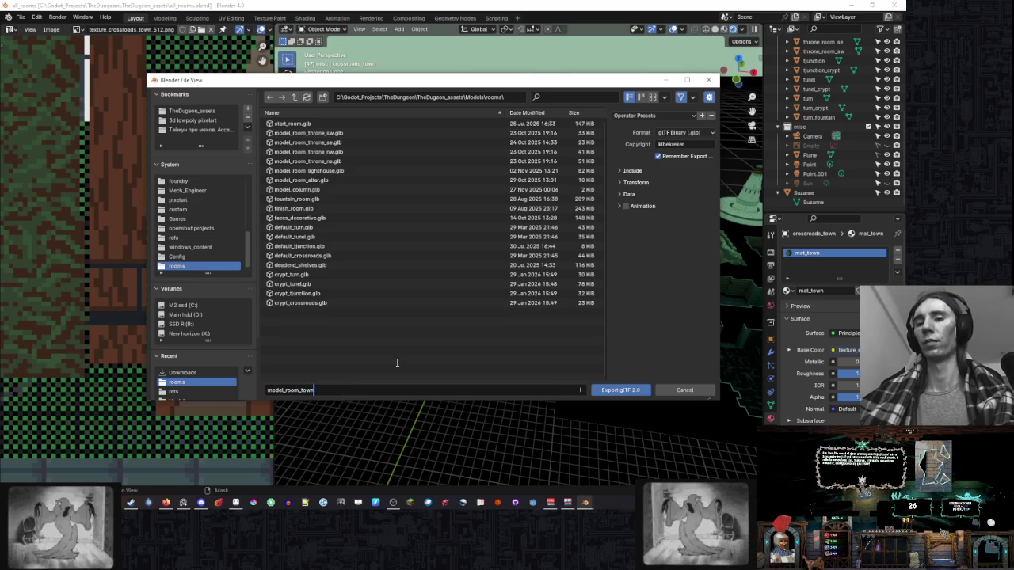
key("Home")
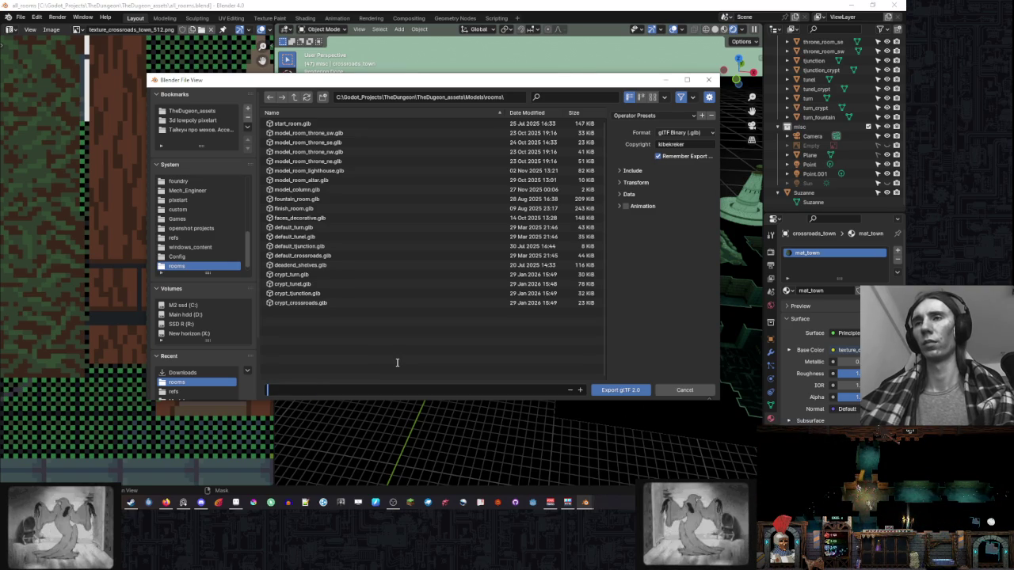
type("cr")
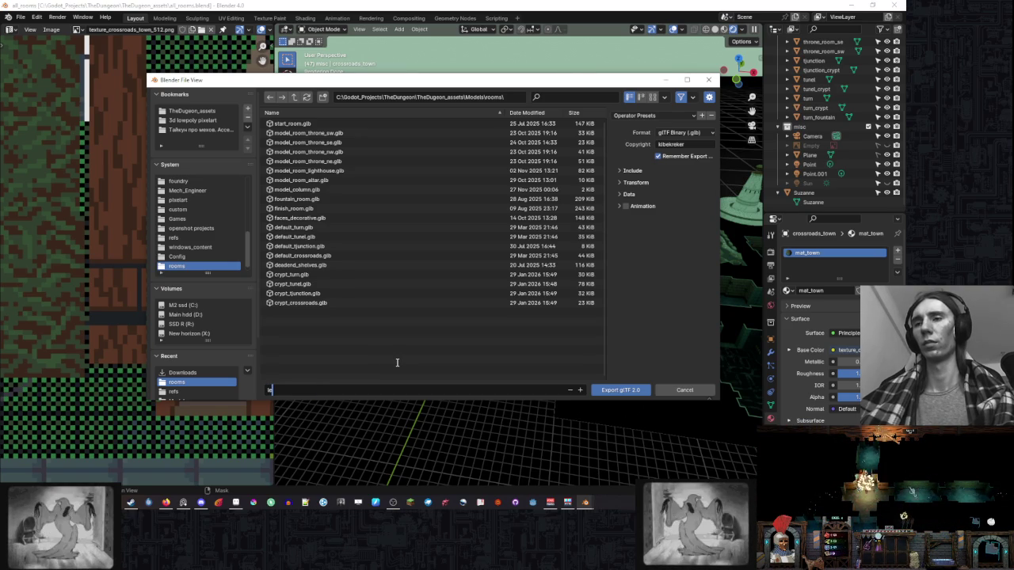
type("vel_")
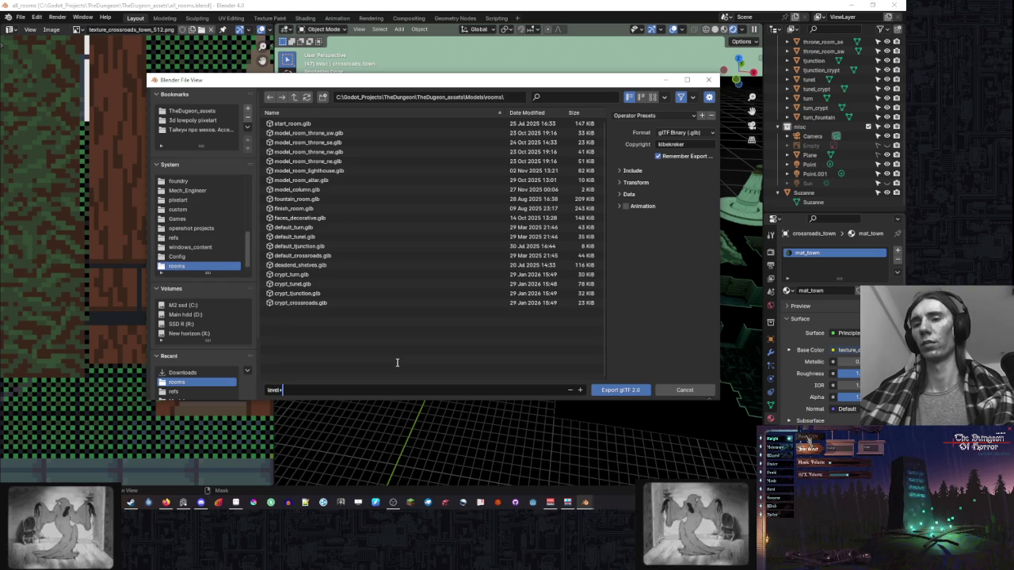
type("room_")
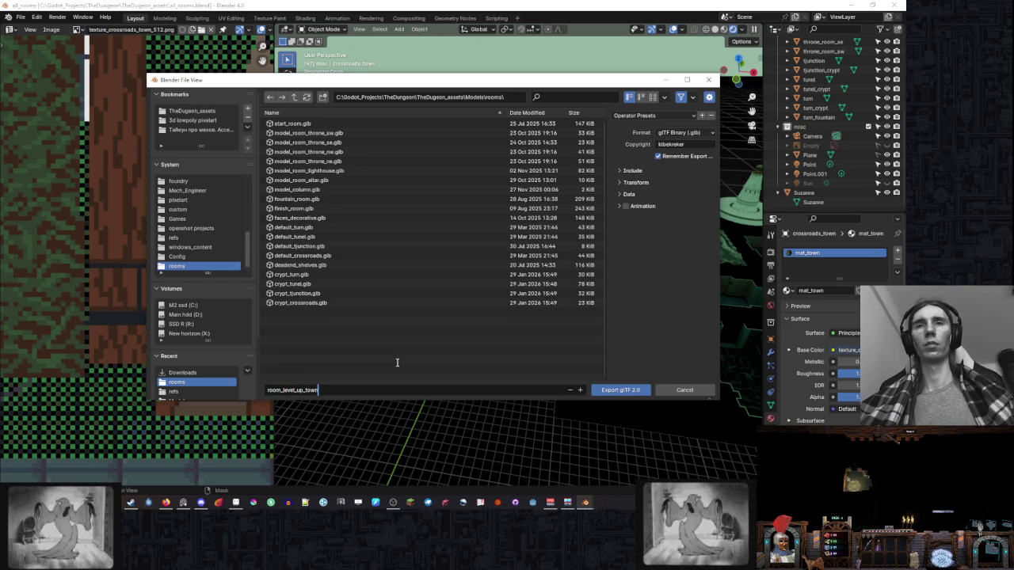
key("Return")
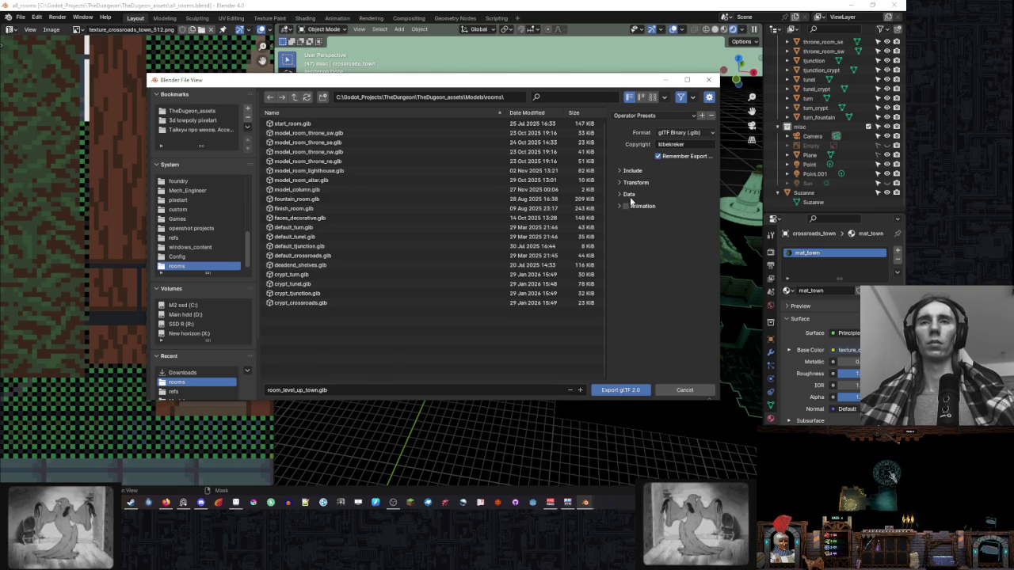
left_click(643, 230)
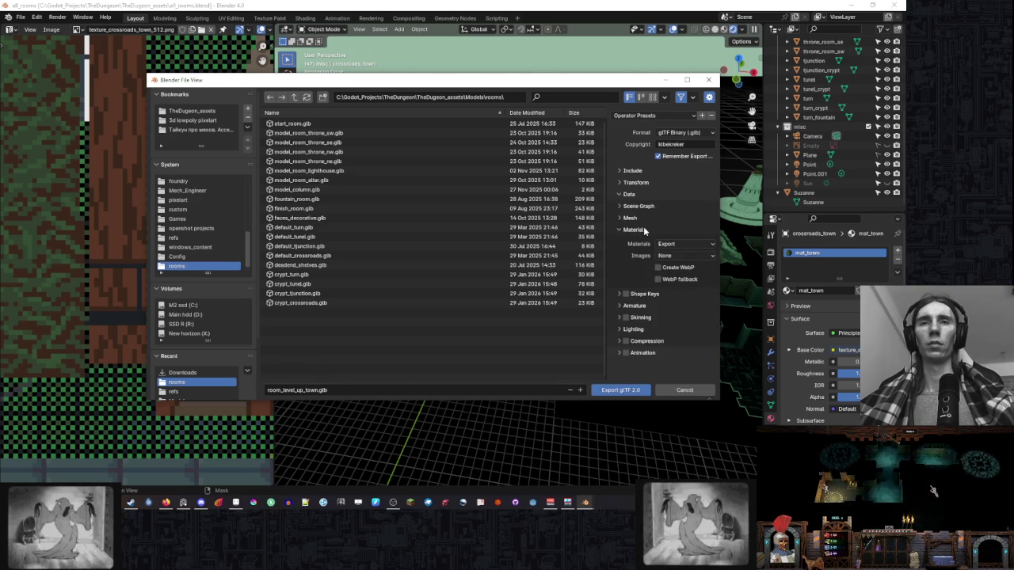
Collapse the Material export options and expand the Data export options.
left_click(644, 229)
left_click(631, 194)
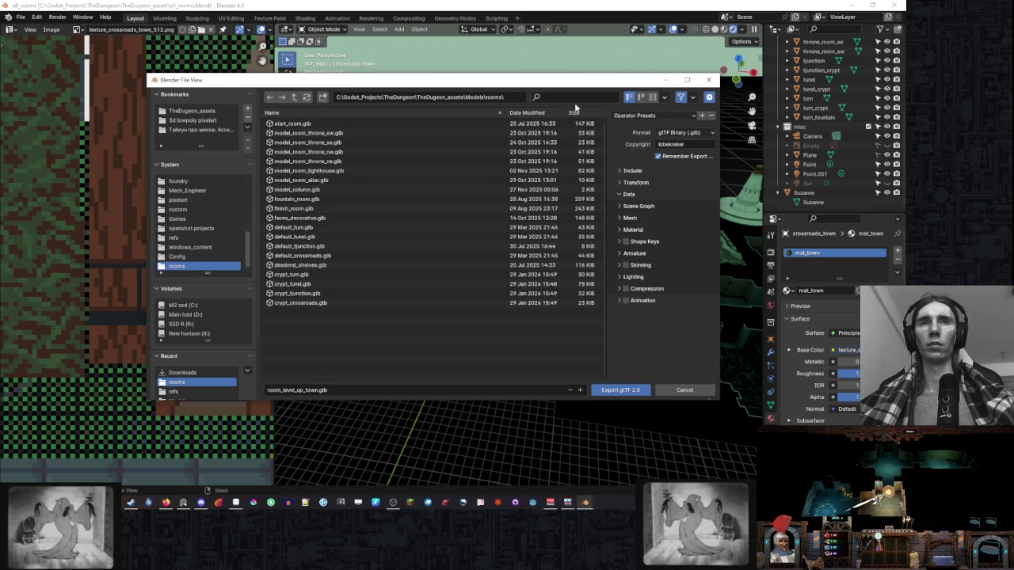
scroll(845, 181, "up", 5)
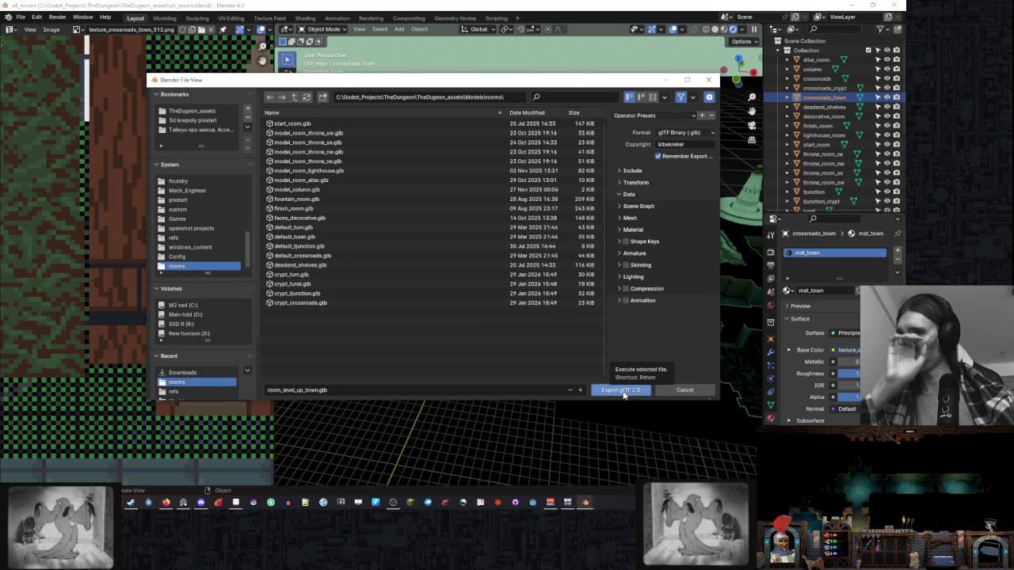
Rename the export to room_level_up_crossroads_town.glb and export the glTF file.
left_click(302, 389)
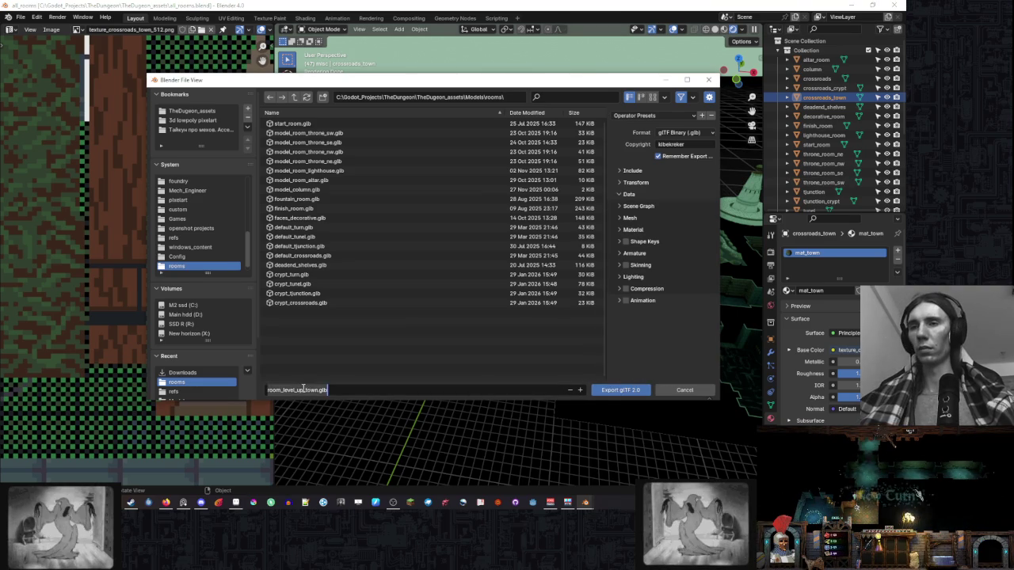
type("_cros_")
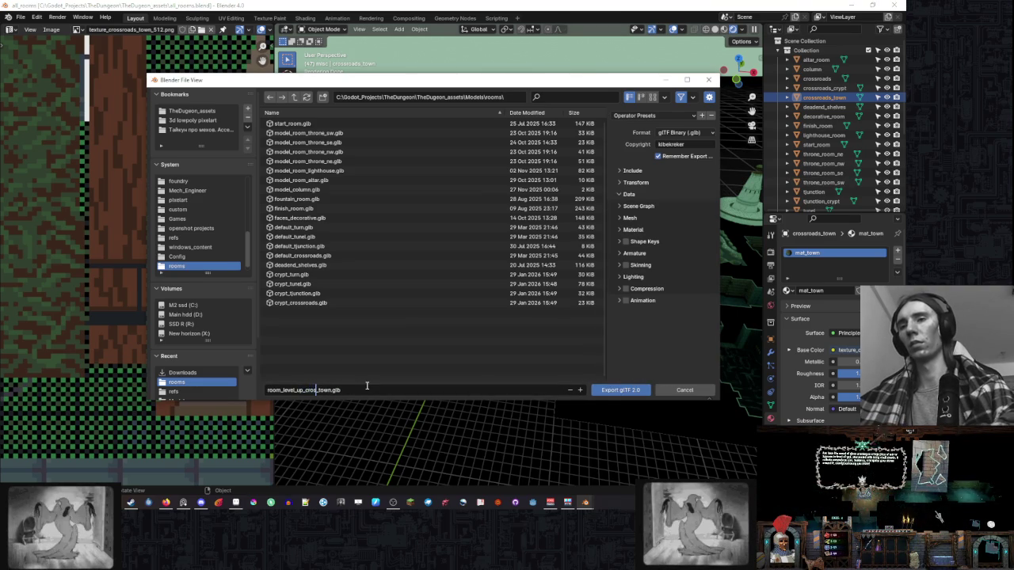
type("ds")
key("End")
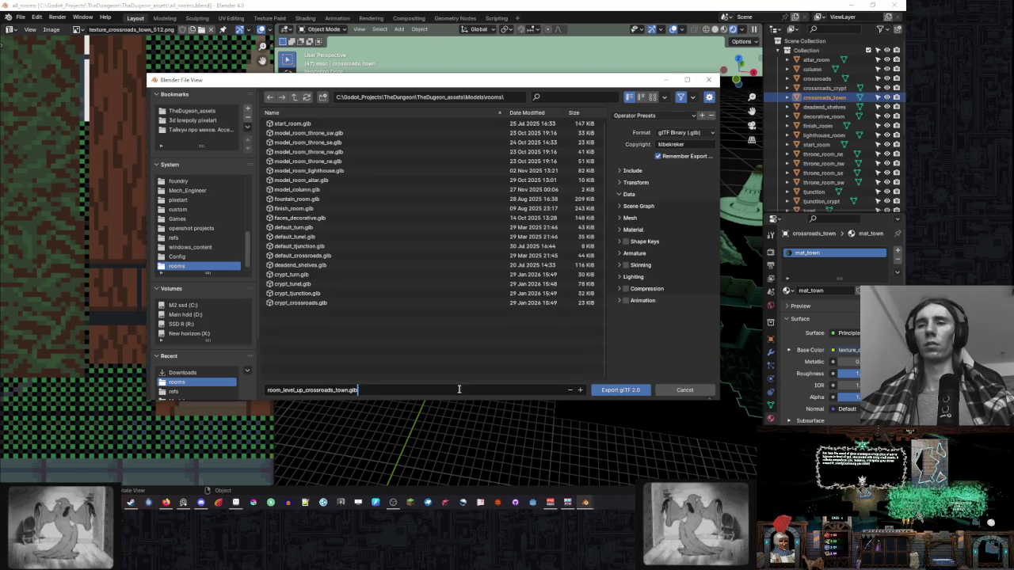
left_click(622, 390)
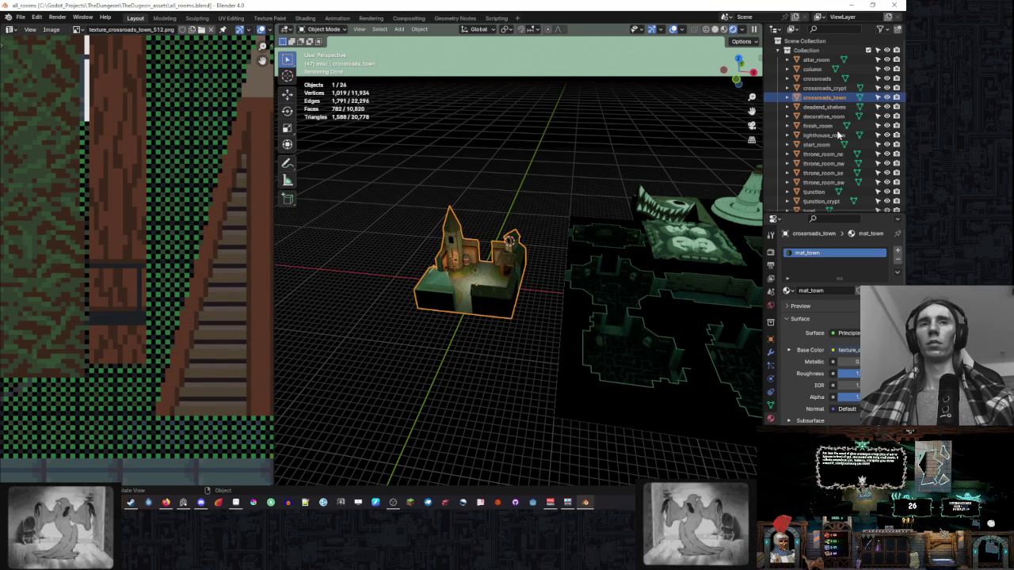
key("KP_7")
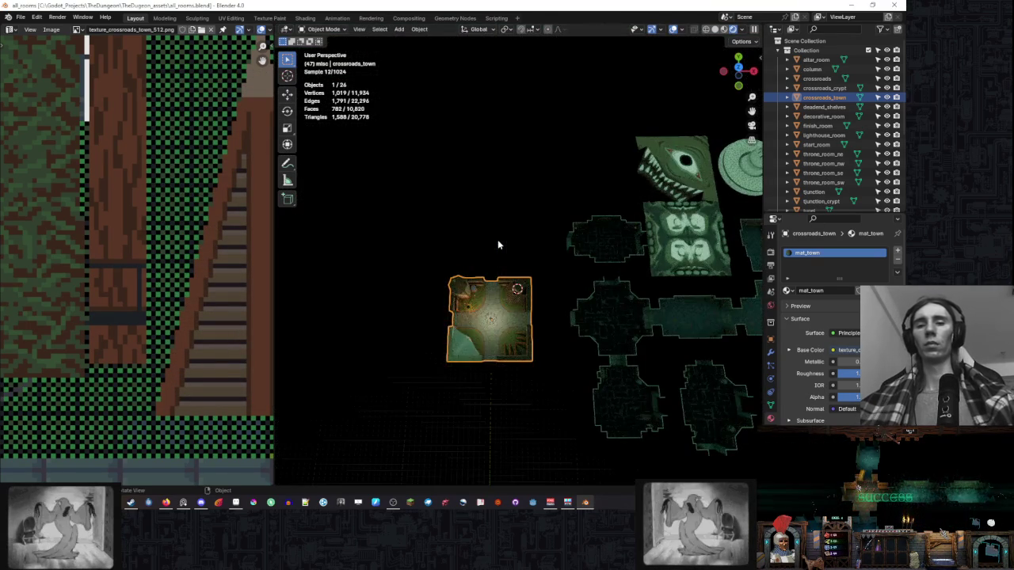
Drop crossroads_town at the layout's top-left, then pick the lighthouse, emblem and tunel_crypt tiles.
key("g")
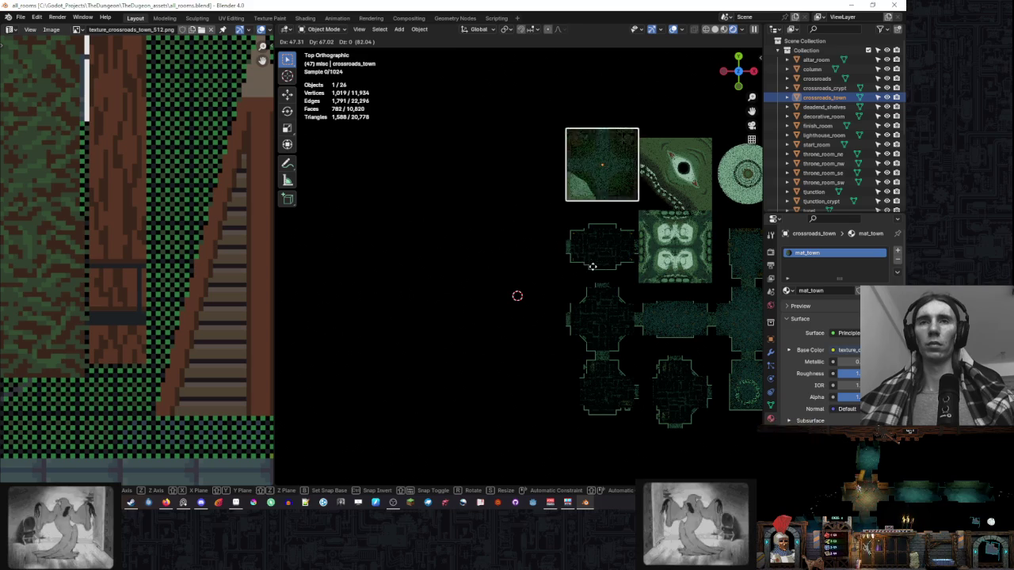
left_click(589, 270)
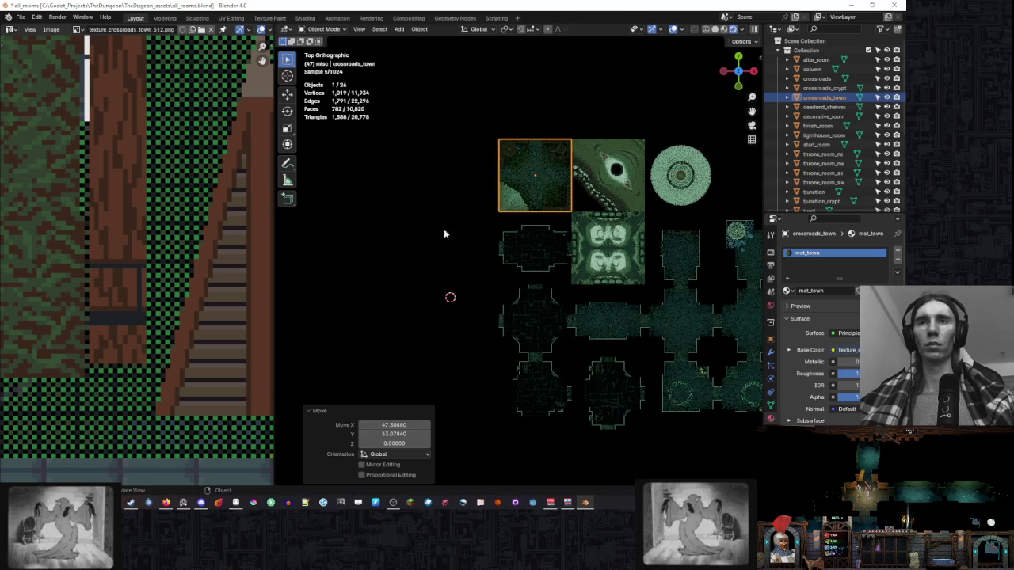
left_click(561, 276)
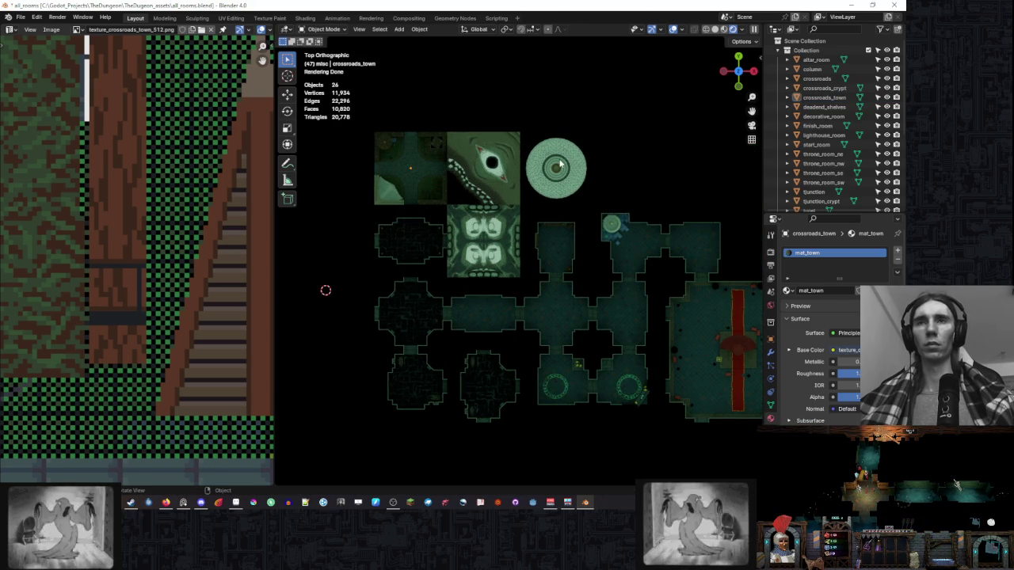
left_click(529, 170)
left_click(451, 238)
left_click(378, 269)
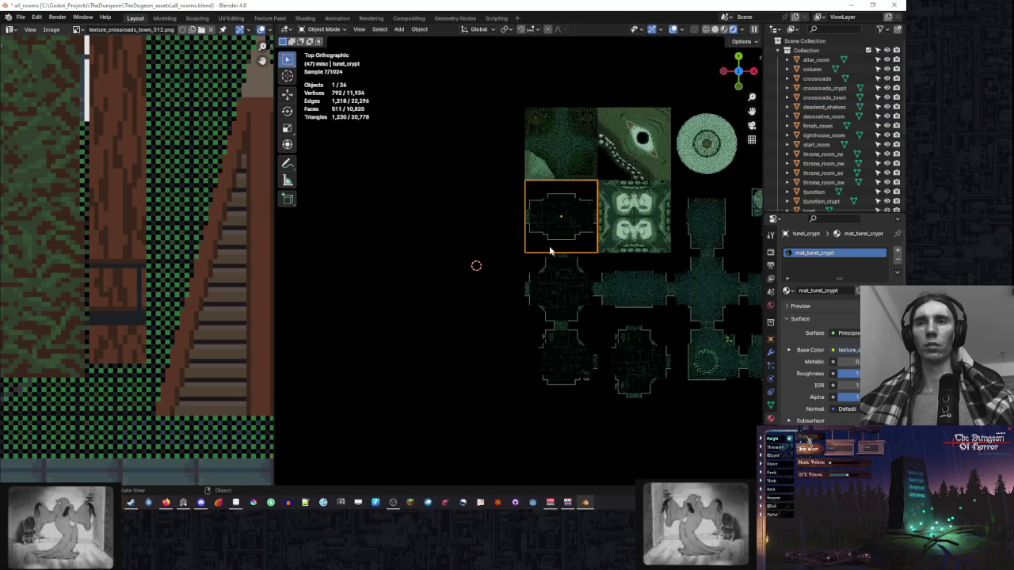
Orbit the room layout into a perspective view and reselect crossroads_town.
left_click_drag(511, 287, 483, 275)
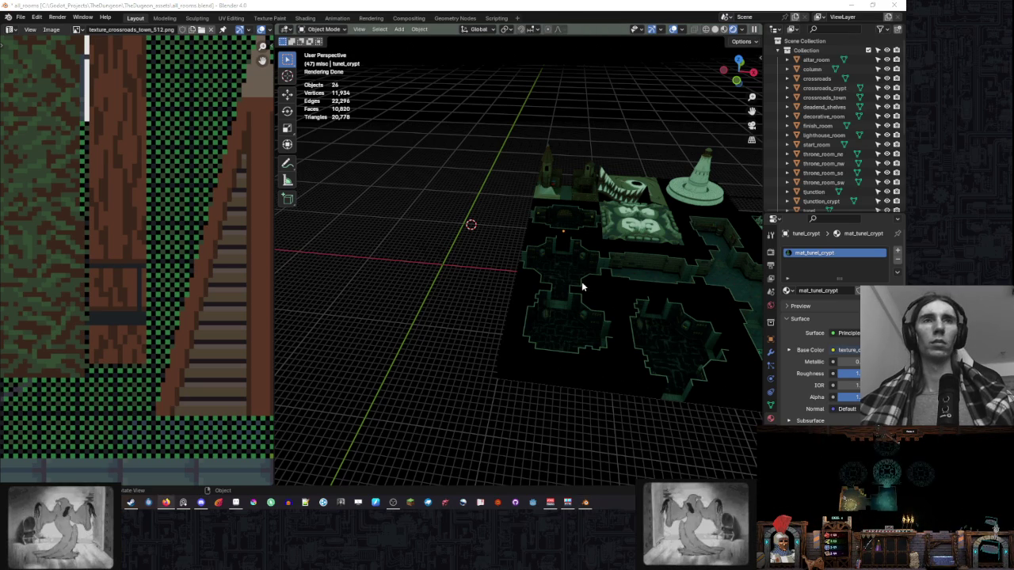
scroll(643, 244, "down", 2)
scroll(635, 225, "down", 1)
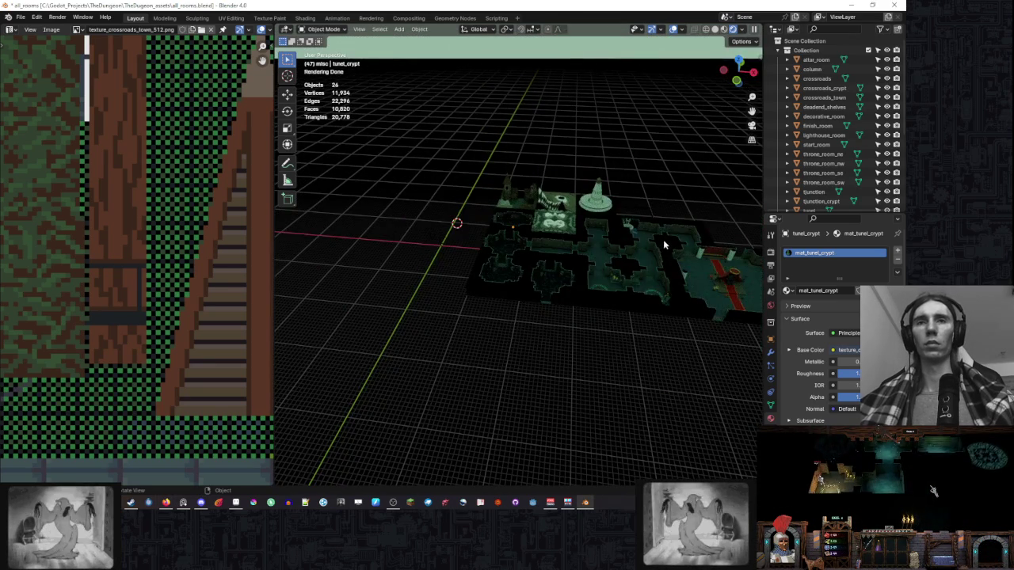
left_click_drag(595, 239, 567, 281)
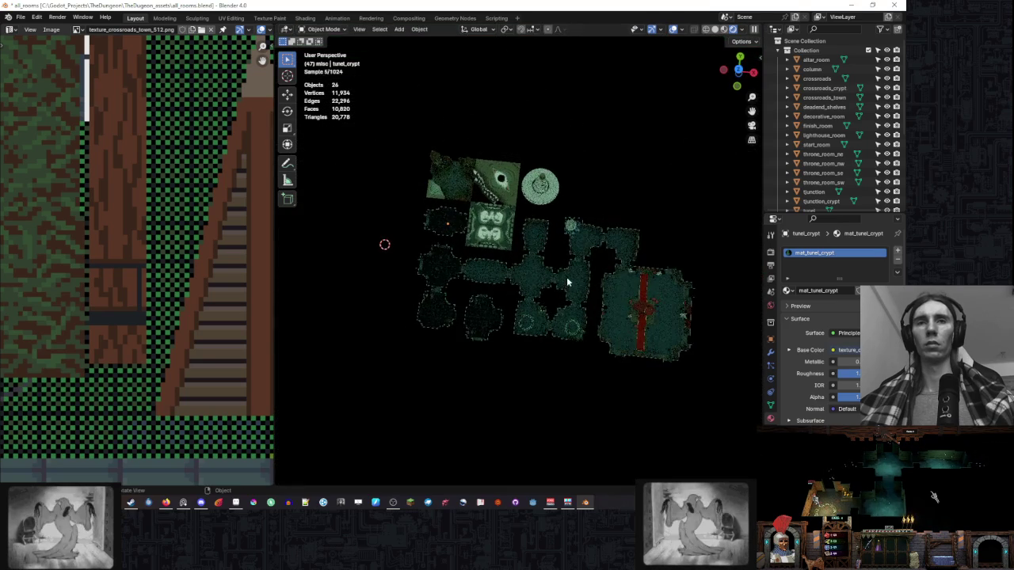
left_click_drag(590, 268, 588, 282)
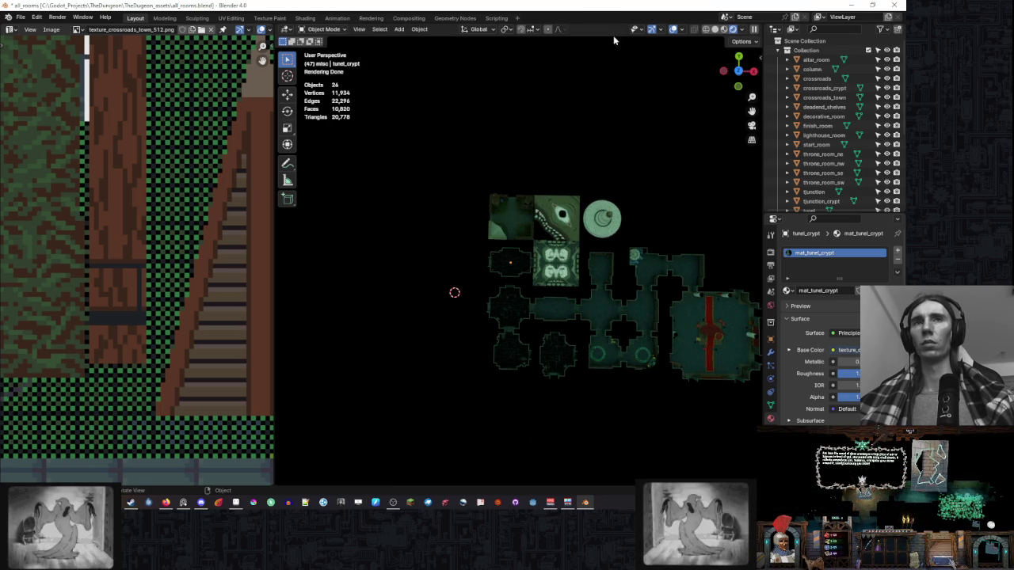
mouse_move(663, 128)
left_mouse_down()
mouse_move(651, 106)
mouse_move(608, 113)
mouse_move(719, 124)
mouse_move(694, 114)
mouse_move(402, 158)
left_mouse_up()
left_click(430, 164)
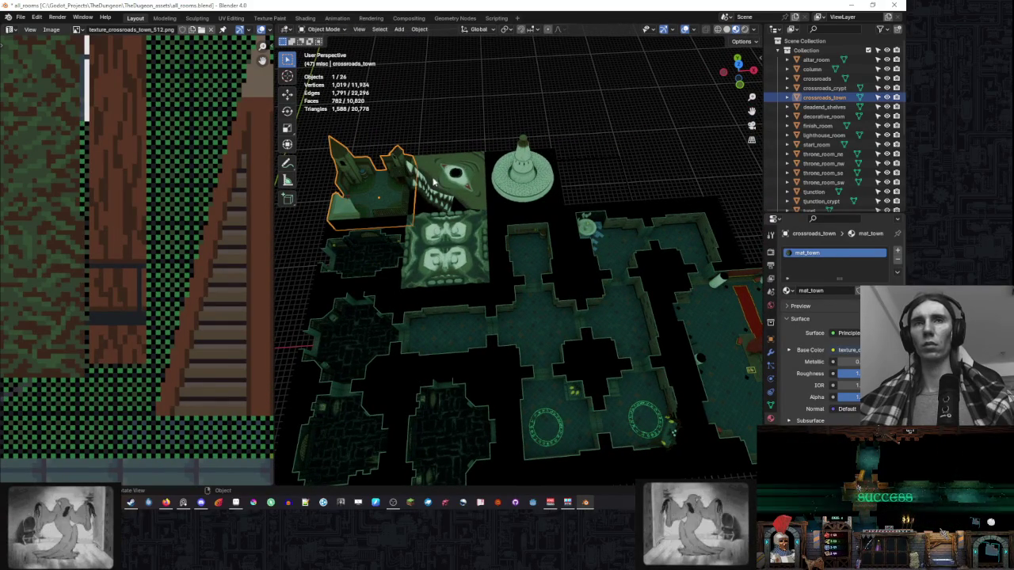
Move crossroads_town in top view to sit beside the red-carpet throne hall.
key("g")
key("x")
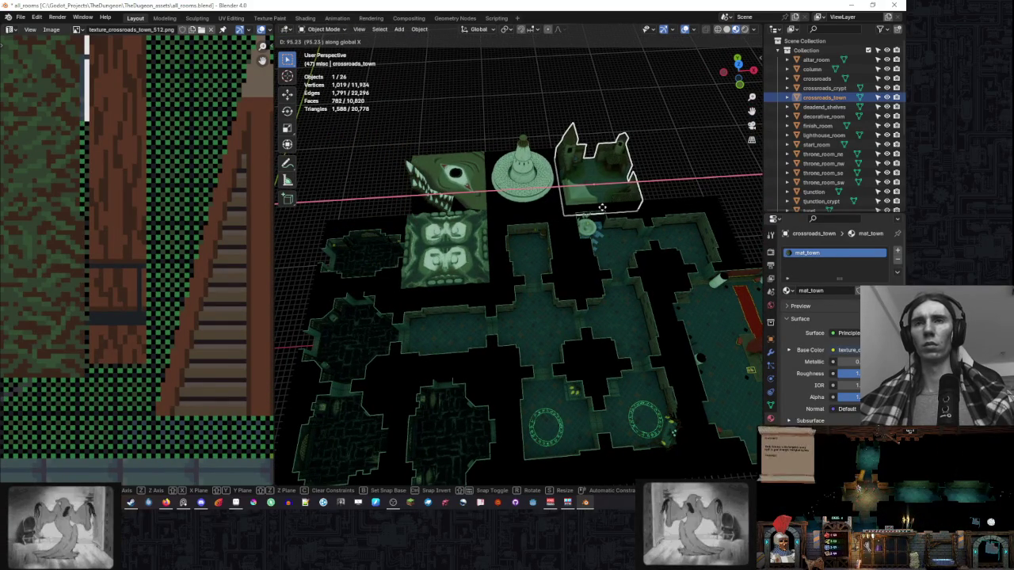
right_click(607, 208)
key("KP_7")
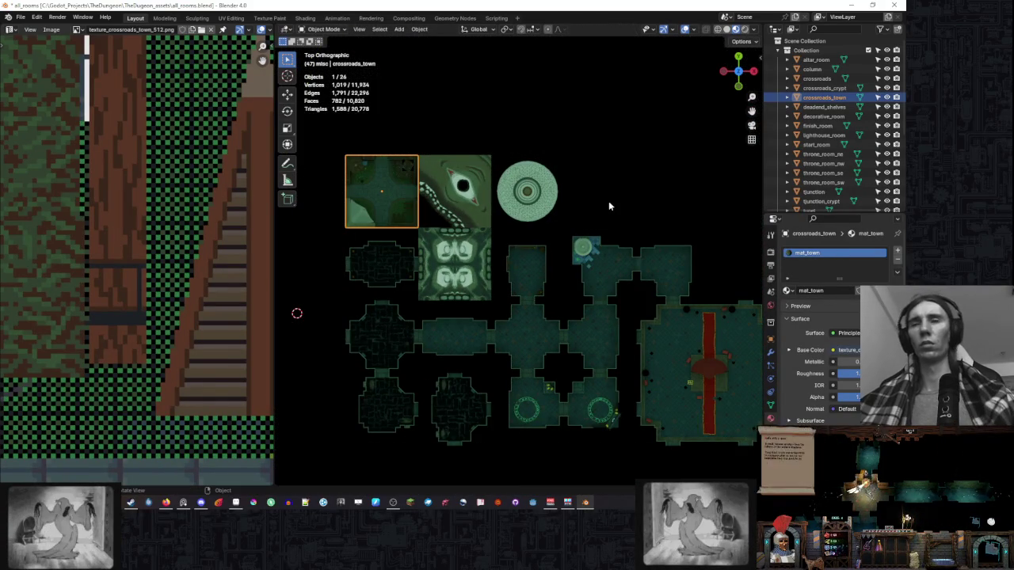
key("g")
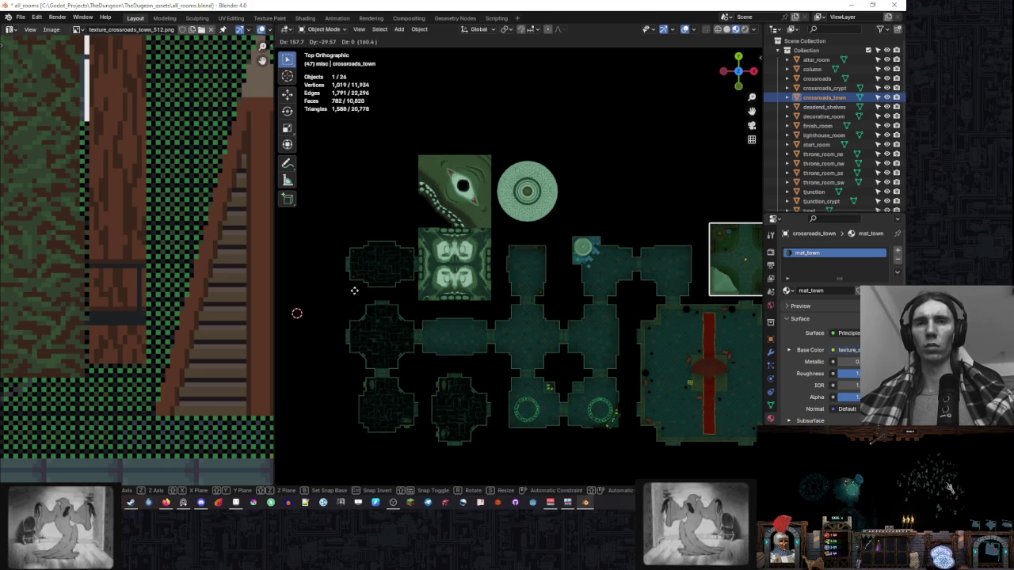
left_click(354, 291)
scroll(498, 227, "up", 2)
scroll(431, 196, "up", 2)
scroll(479, 199, "up", 4)
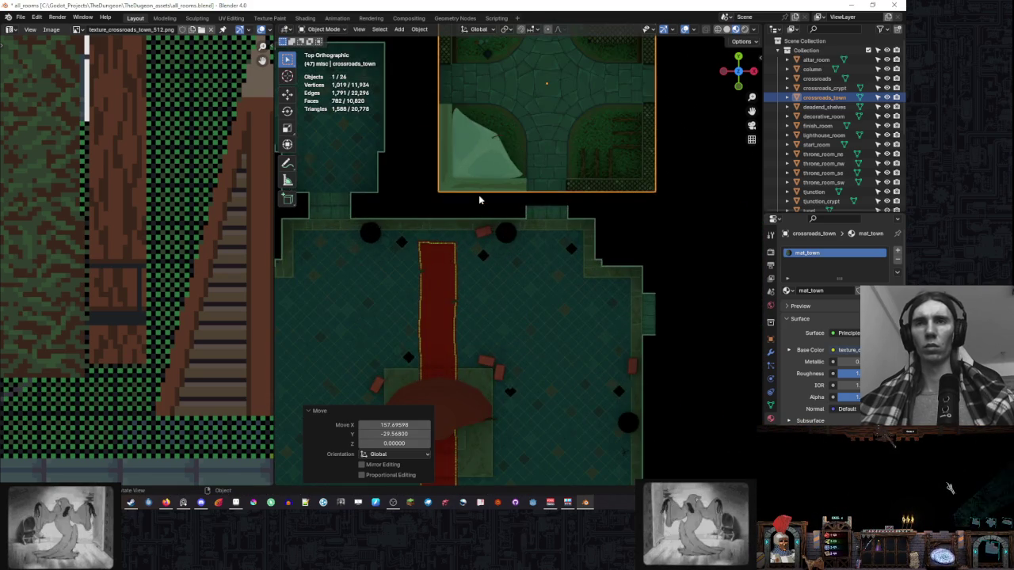
left_click_drag(479, 199, 594, 236)
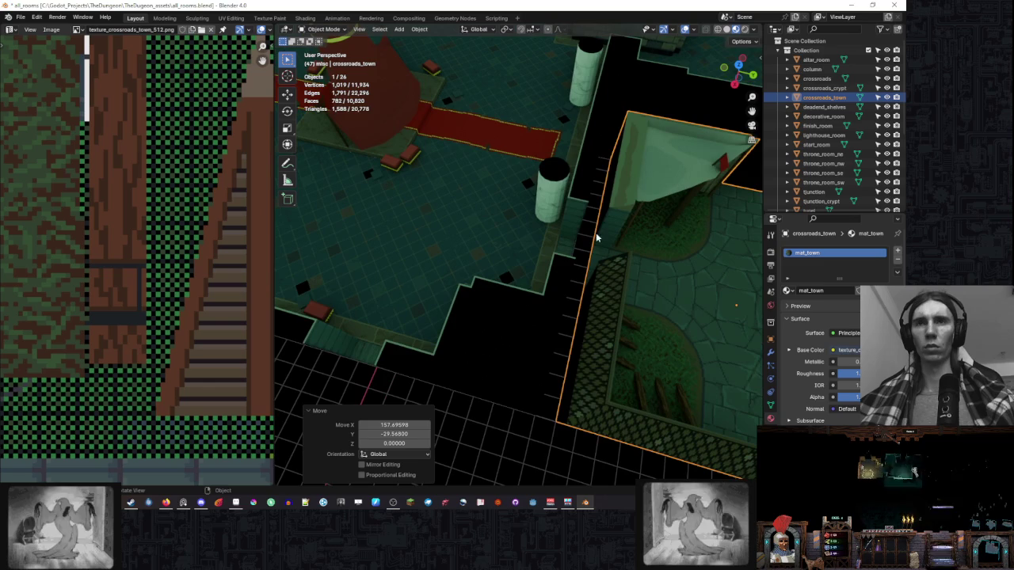
Nudge the town 1.97 down along Y and deselect everything.
key("g")
key("Escape")
key("g")
key("y")
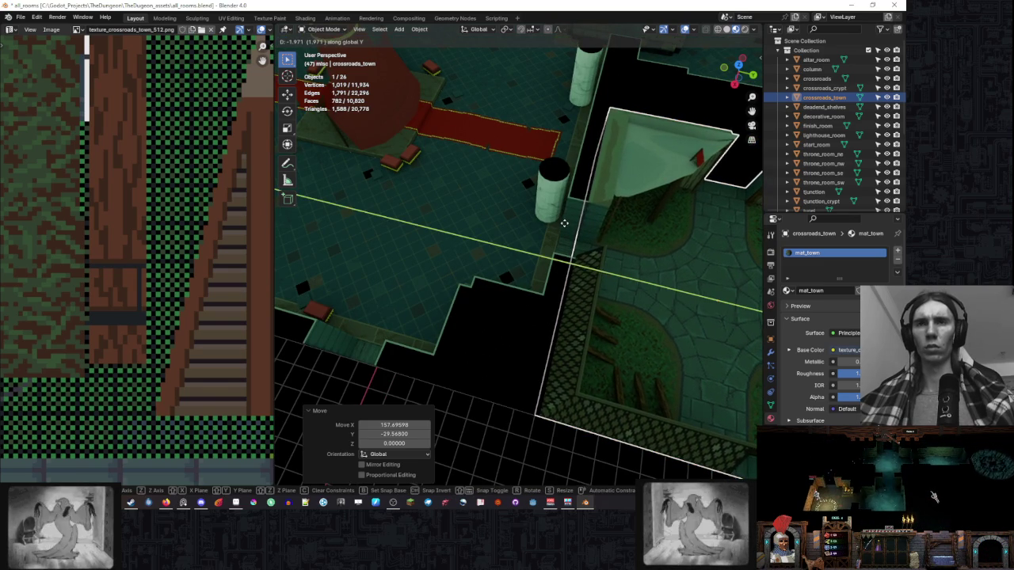
key("Escape")
key("KP_7")
key("g")
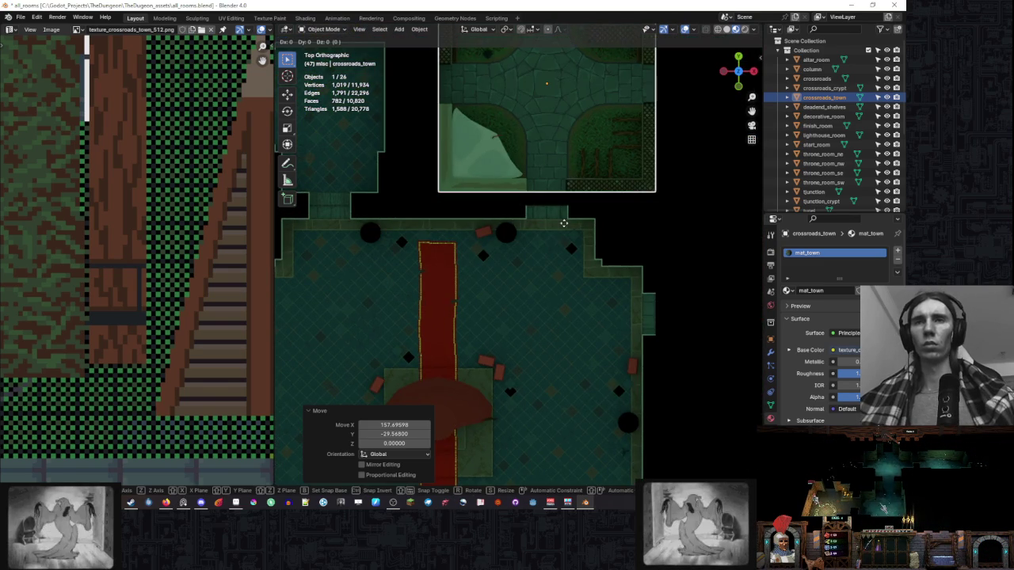
left_click(563, 231)
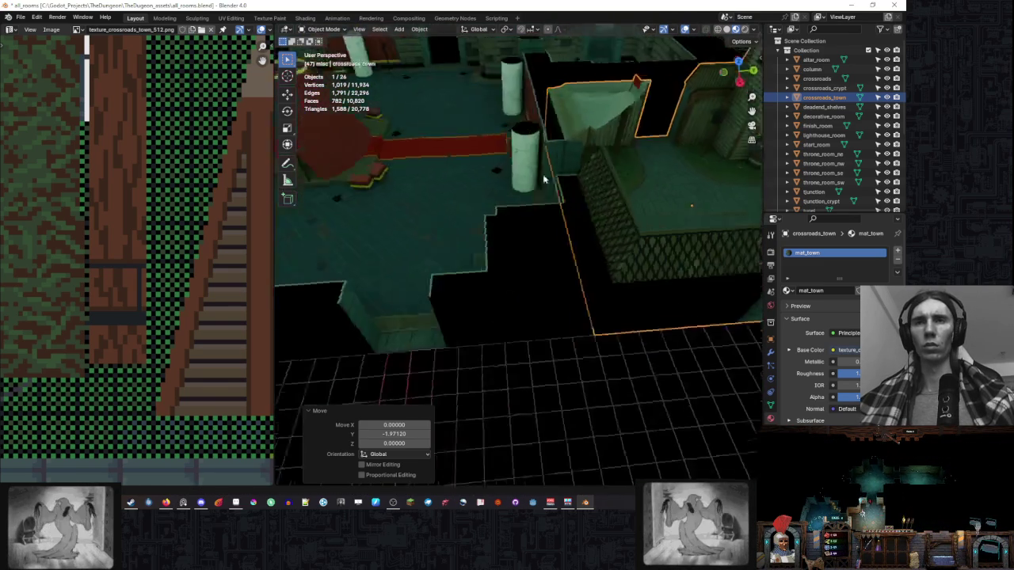
key("alt+a")
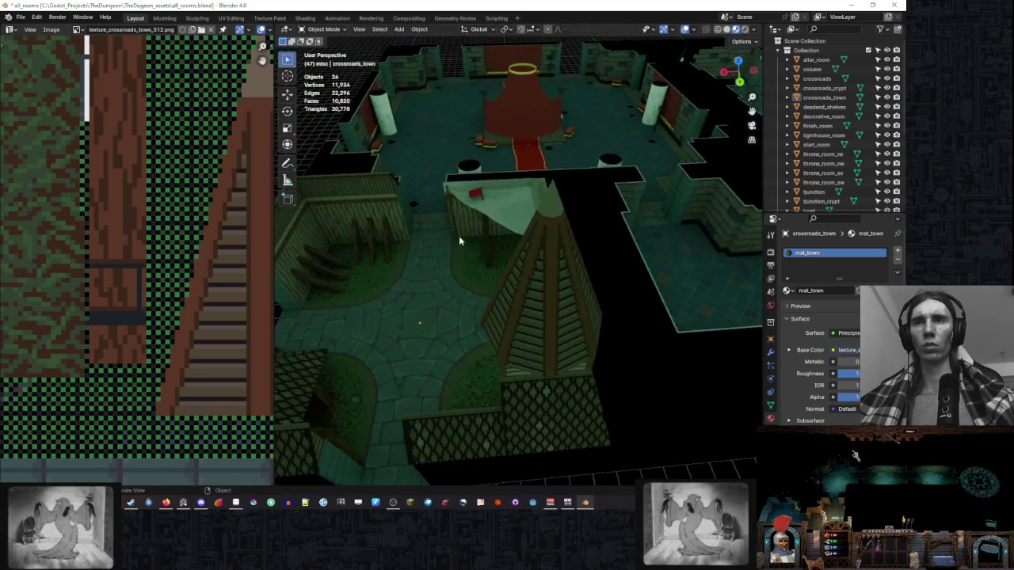
Orbit and zoom around the dungeon layout to check placement, then select the tunnel piece.
scroll(618, 234, "down", 5)
mouse_move(619, 231)
left_mouse_down()
mouse_move(602, 211)
mouse_move(464, 199)
mouse_move(677, 188)
left_mouse_up()
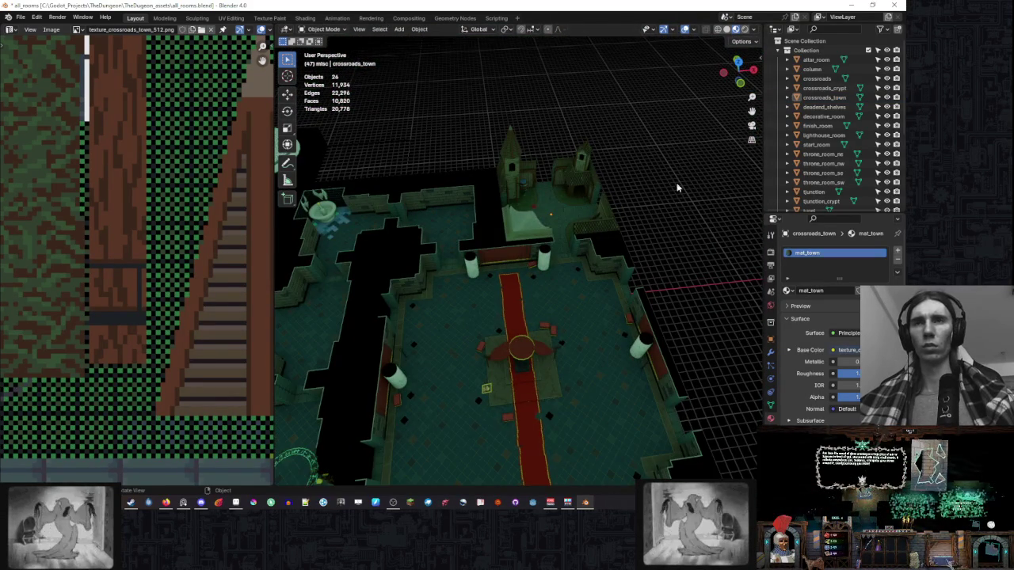
mouse_move(678, 188)
left_mouse_down()
mouse_move(509, 176)
mouse_move(525, 207)
mouse_move(566, 180)
mouse_move(614, 200)
left_mouse_up()
scroll(610, 190, "up", 3)
scroll(594, 174, "up", 2)
scroll(601, 171, "up", 2)
scroll(539, 194, "up", 2)
scroll(473, 214, "down", 2)
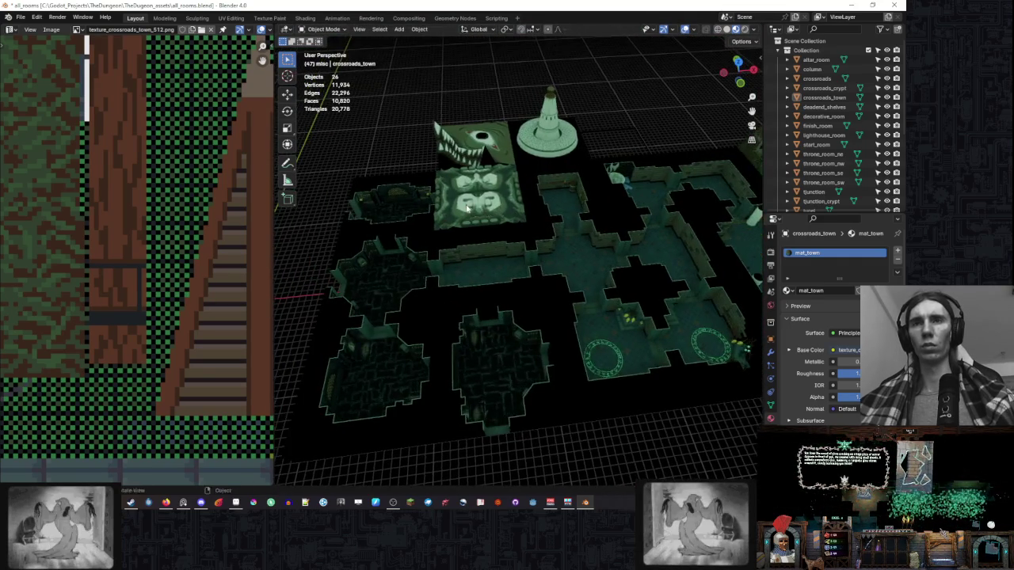
scroll(461, 211, "down", 1)
scroll(468, 210, "down", 3)
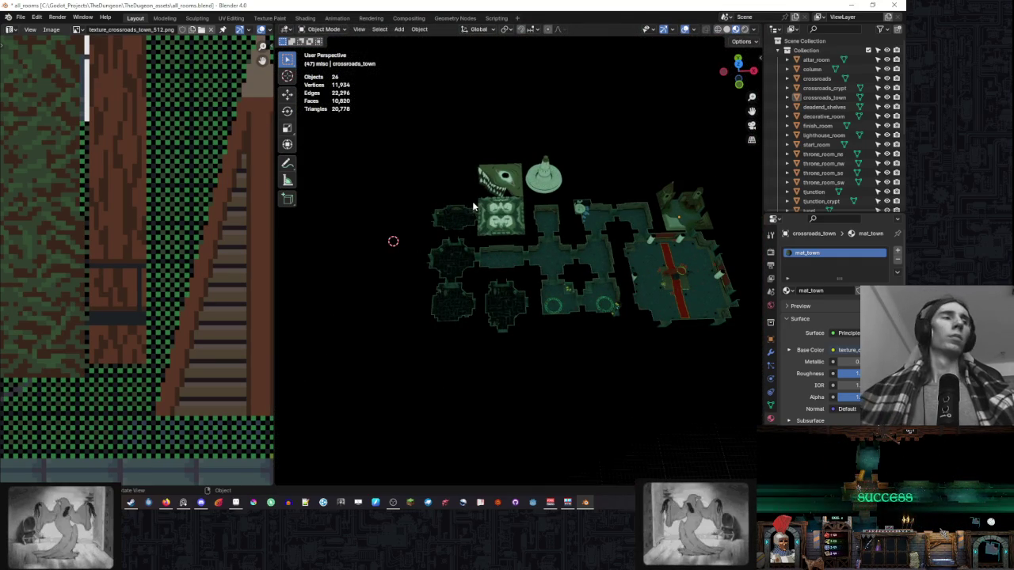
left_click(495, 260)
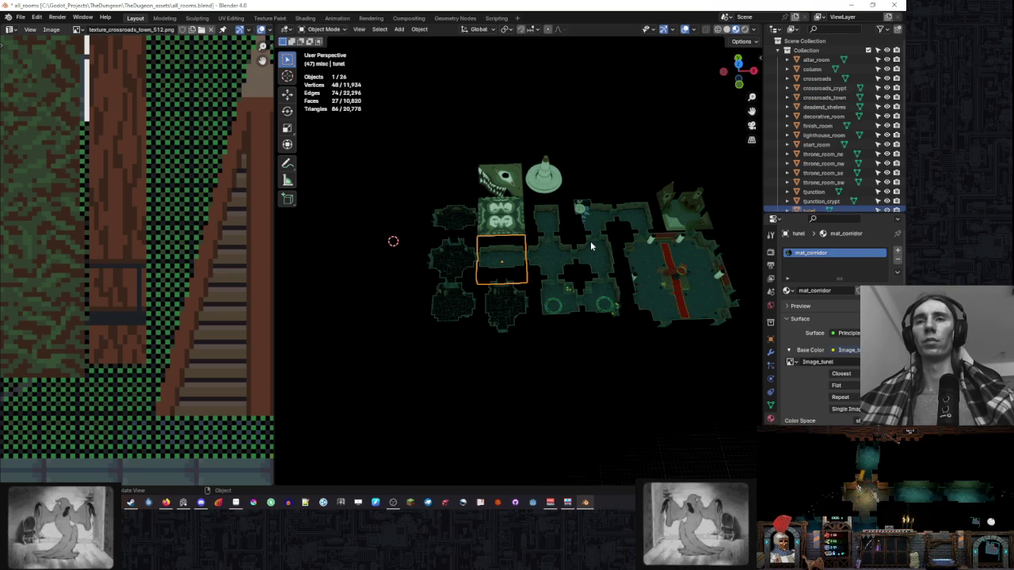
Maximize the 3D view over the texture area and angle it over the tunnel.
key("KP_7")
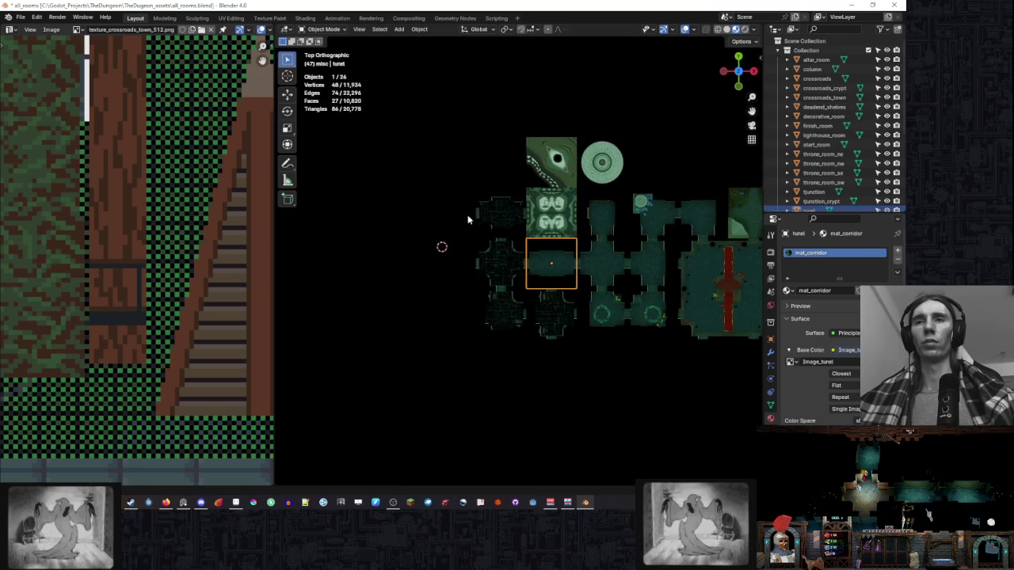
scroll(855, 134, "down", 5)
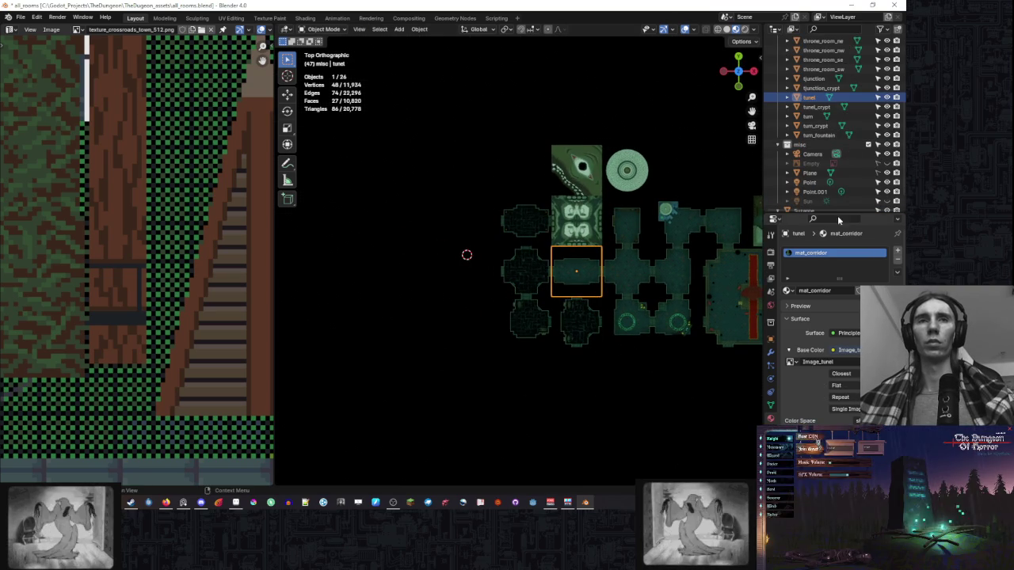
left_click_drag(840, 214, 839, 240)
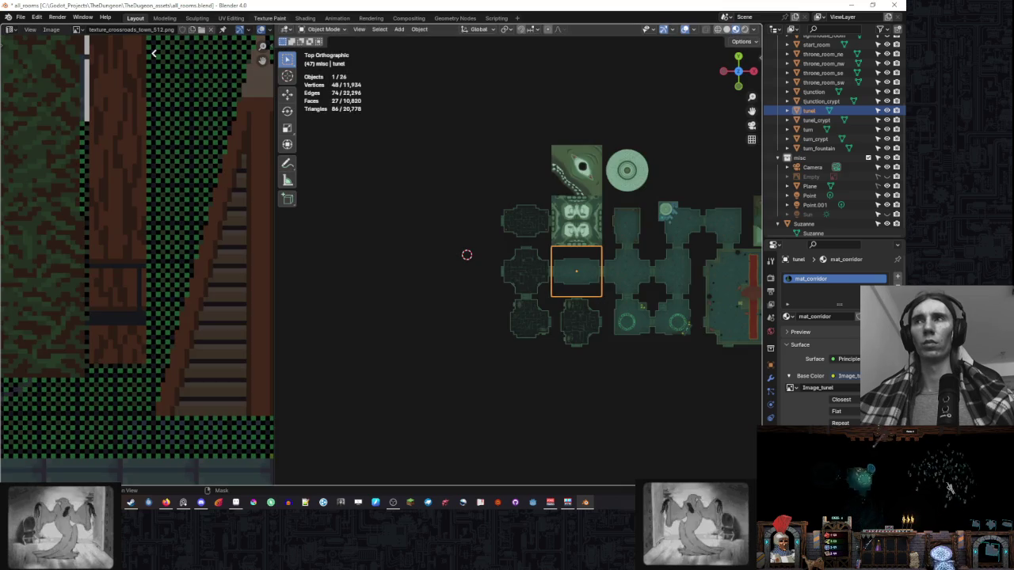
key("ctrl+space")
mouse_move(627, 118)
left_mouse_down()
mouse_move(567, 103)
mouse_move(555, 133)
left_mouse_up()
left_click_drag(612, 102, 589, 100)
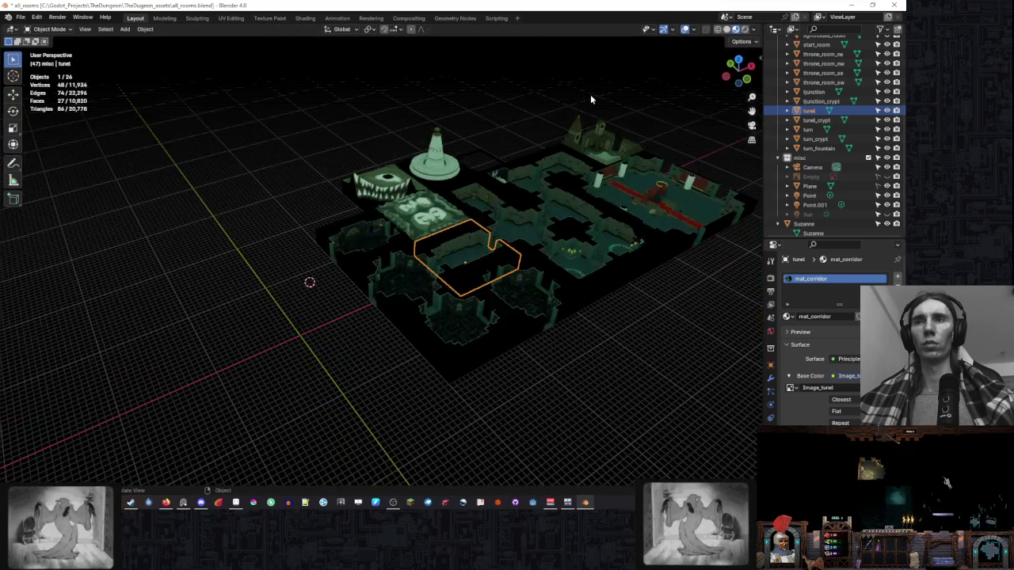
scroll(585, 117, "up", 2)
scroll(570, 135, "up", 2)
scroll(545, 159, "up", 3)
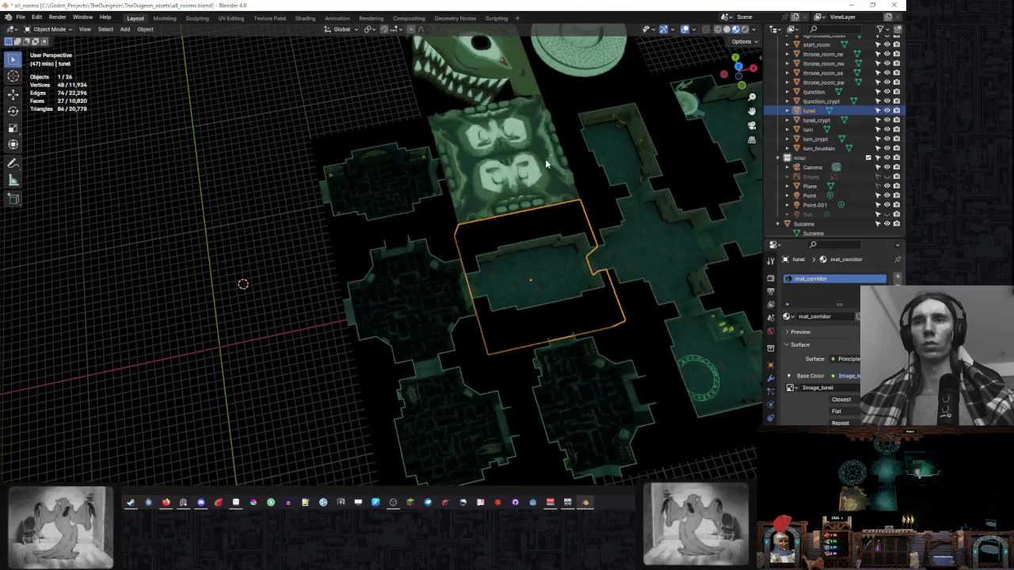
mouse_move(550, 162)
left_mouse_down()
mouse_move(573, 96)
mouse_move(630, 115)
mouse_move(520, 149)
left_mouse_up()
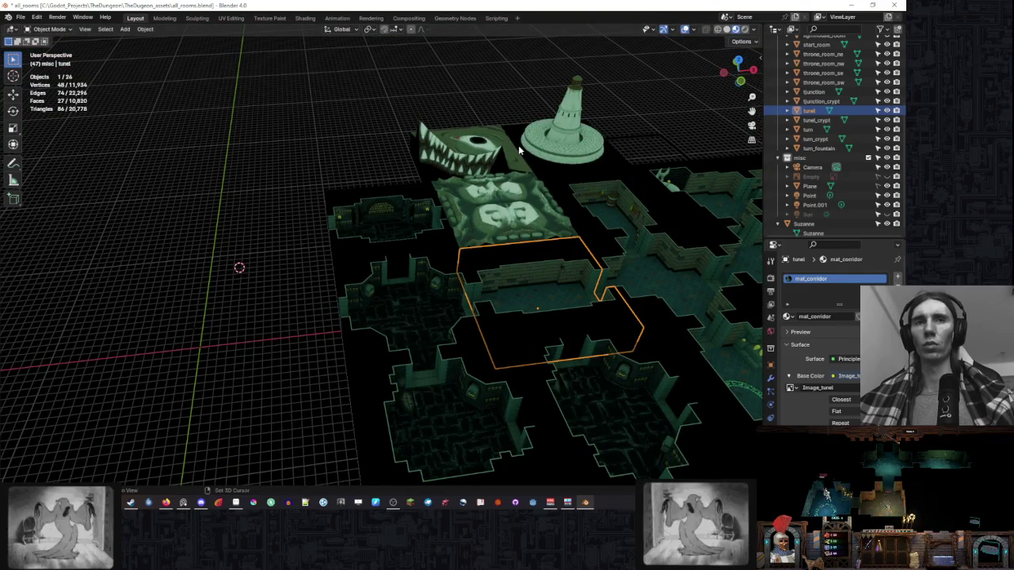
Duplicate the tunnel piece, snap the copy to the 3D cursor, then delete it.
key("shift+d")
key("Escape")
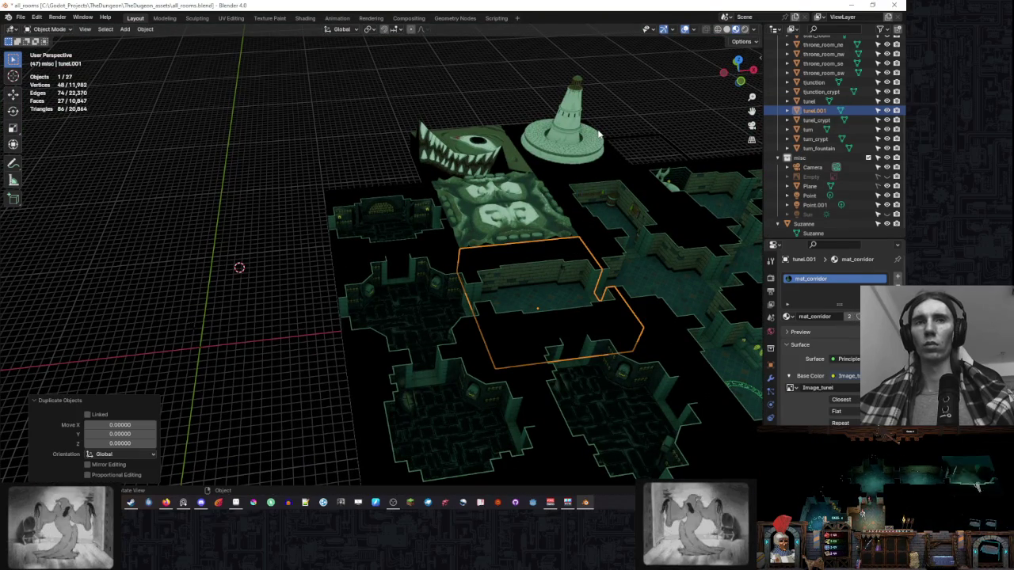
key("KP_7")
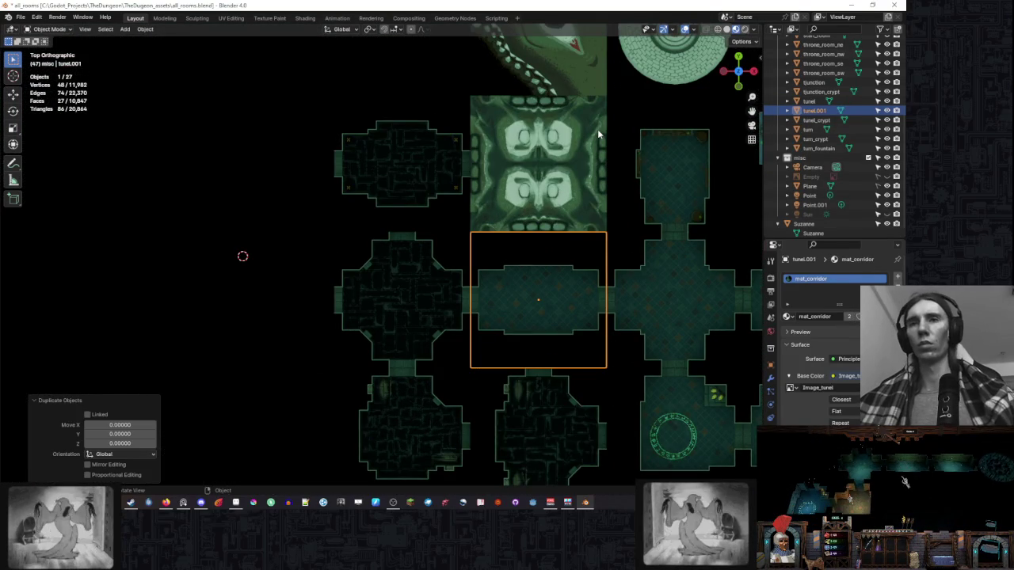
key("shift+s")
left_click(525, 167)
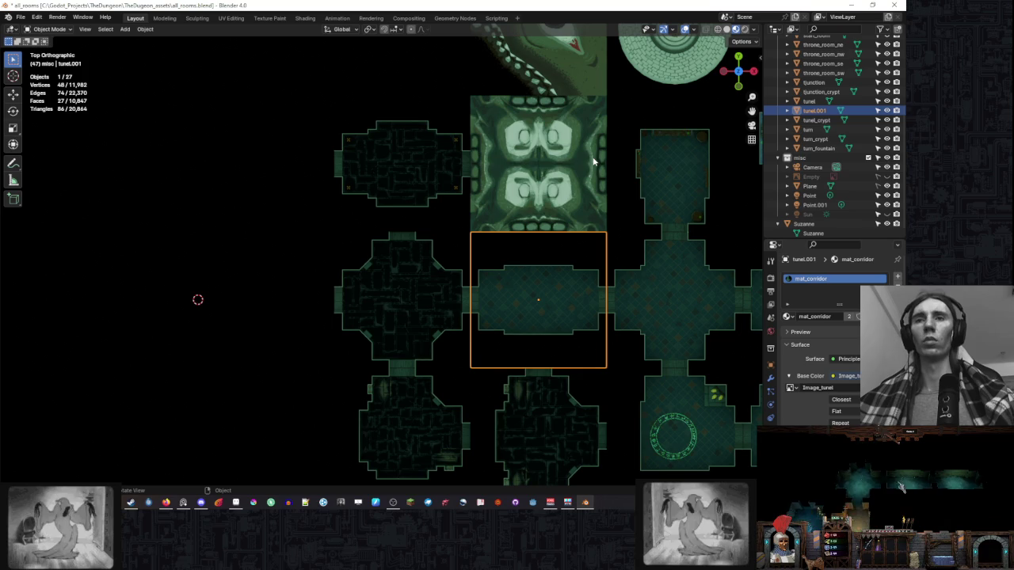
key("shift+s")
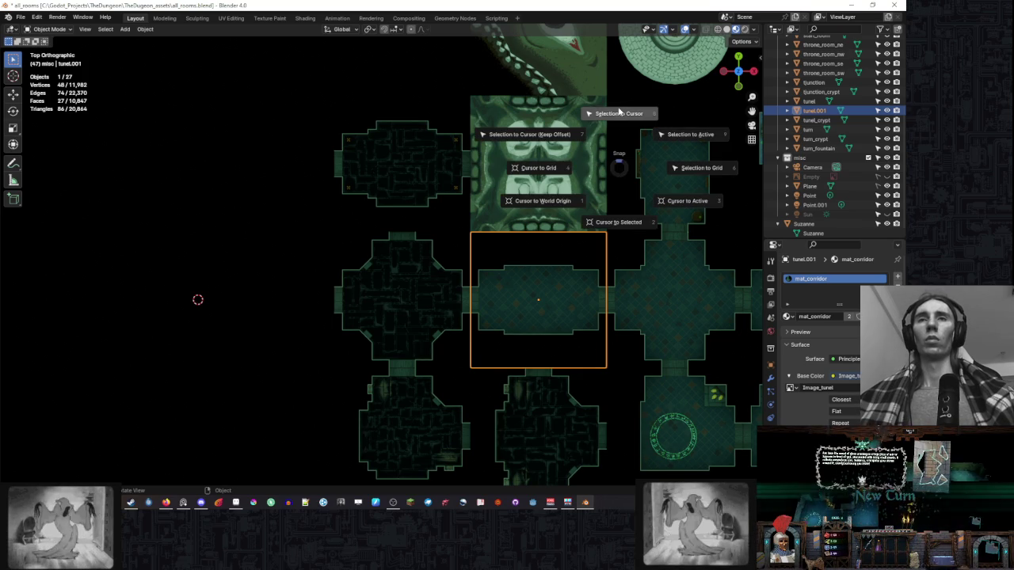
left_click(619, 111)
key("KP_Decimal")
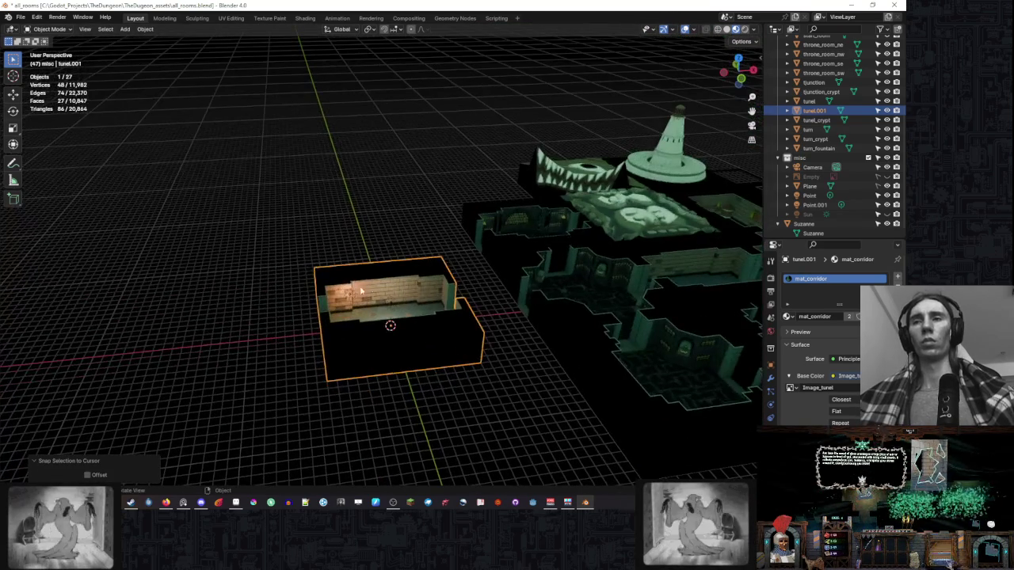
key("Delete")
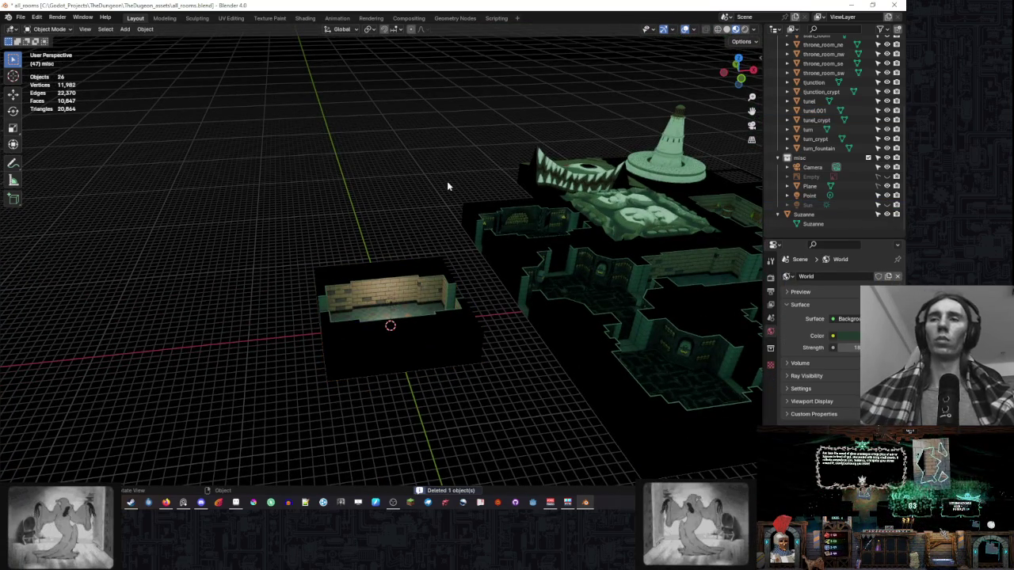
mouse_move(451, 199)
left_mouse_down()
mouse_move(459, 181)
mouse_move(423, 158)
mouse_move(537, 135)
mouse_move(487, 199)
mouse_move(545, 187)
left_mouse_up()
scroll(872, 159, "up", 1)
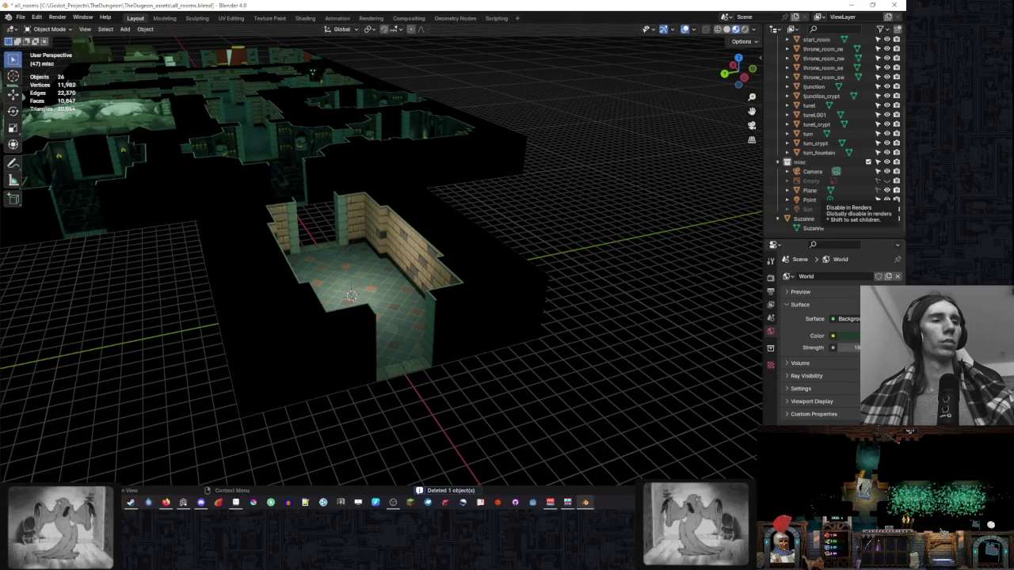
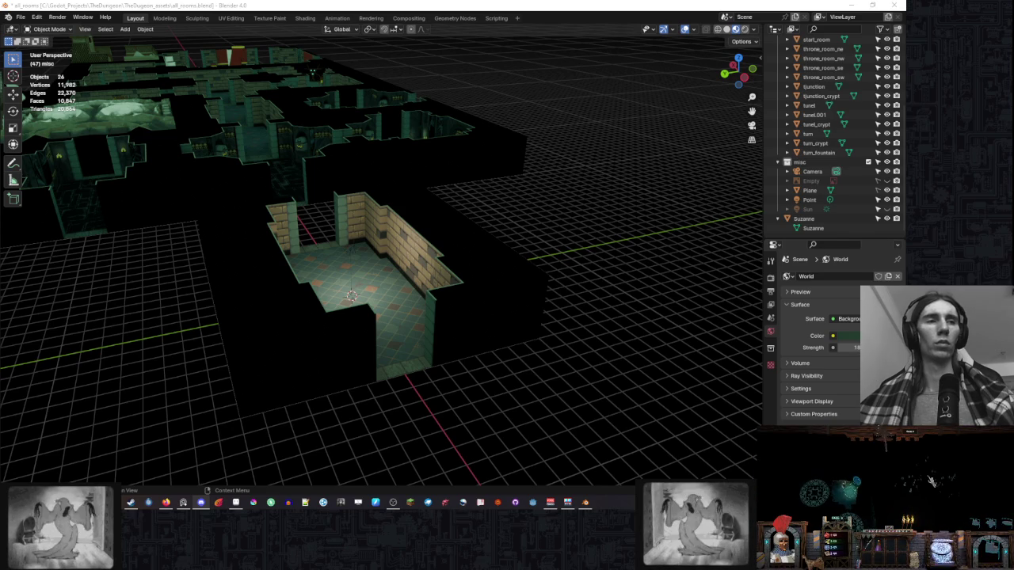
Orbit the Blender view to a high three-quarter angle over the walled room and select the camera.
mouse_move(510, 243)
left_mouse_down()
mouse_move(422, 266)
mouse_move(425, 252)
left_mouse_up()
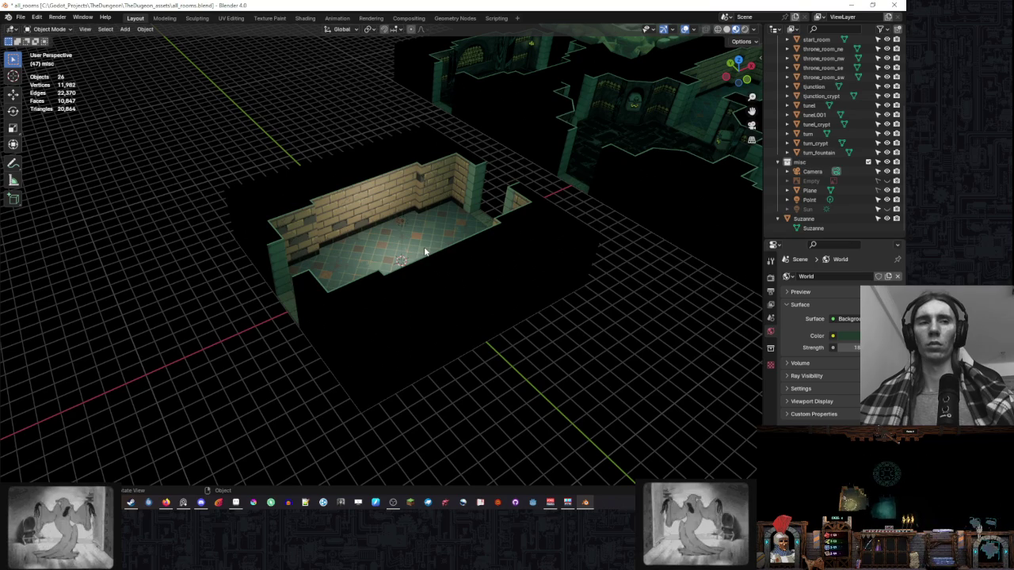
mouse_move(425, 252)
left_mouse_down()
mouse_move(443, 253)
mouse_move(399, 293)
mouse_move(460, 285)
mouse_move(441, 295)
mouse_move(541, 269)
mouse_move(525, 272)
mouse_move(552, 278)
mouse_move(543, 227)
mouse_move(428, 250)
mouse_move(423, 242)
mouse_move(456, 244)
mouse_move(424, 243)
mouse_move(442, 255)
left_mouse_up()
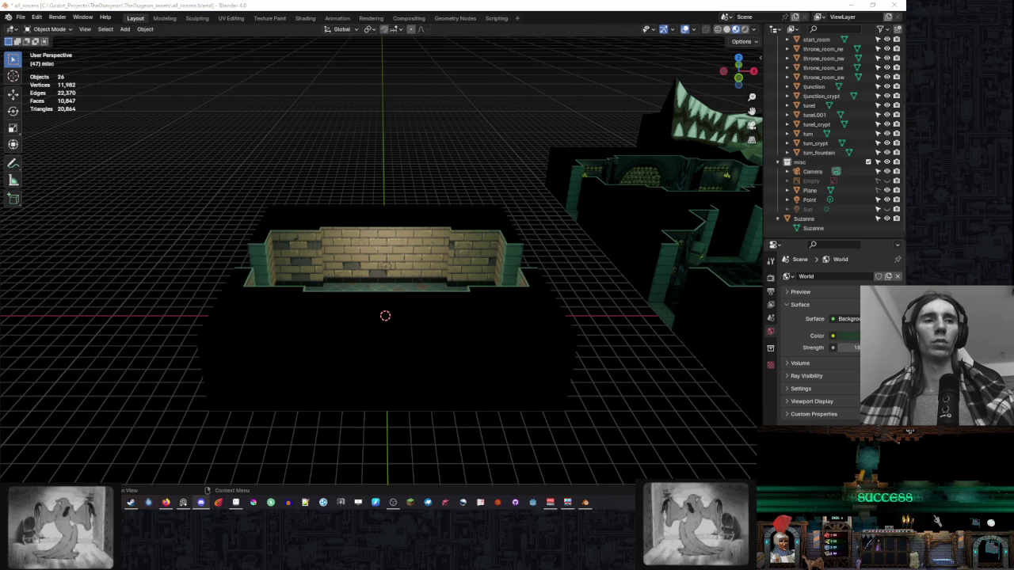
left_click_drag(593, 249, 598, 208)
mouse_move(524, 191)
left_mouse_down()
mouse_move(486, 220)
mouse_move(421, 237)
mouse_move(482, 181)
mouse_move(486, 206)
left_mouse_up()
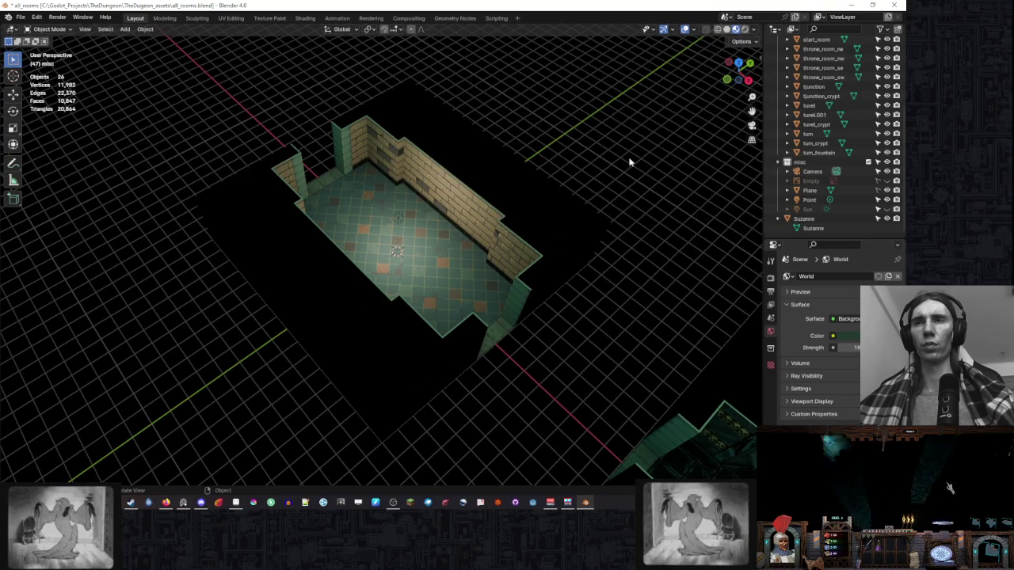
left_click(669, 141)
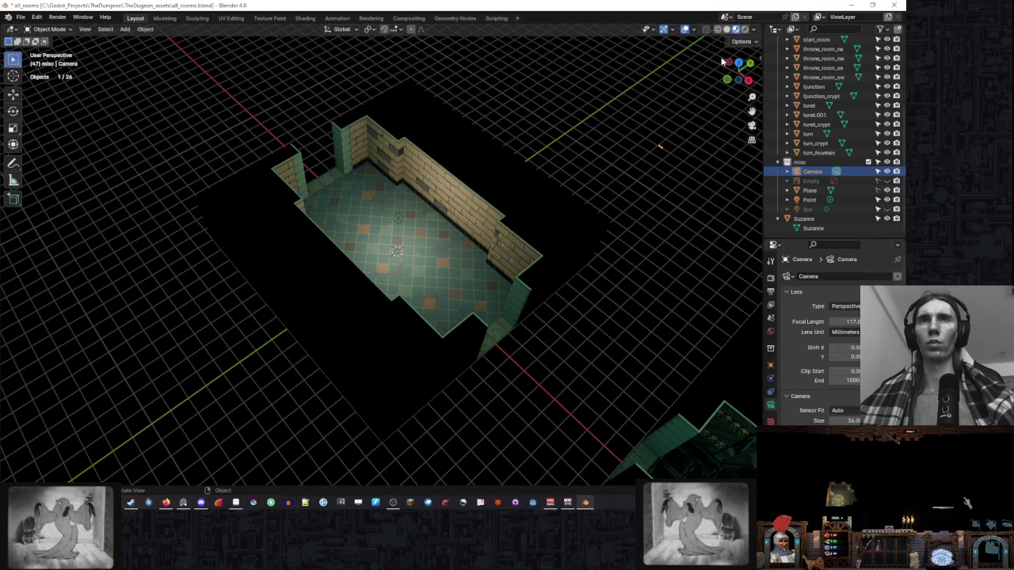
Hide viewport overlays, unhide the green Plane backdrop, and snip the room as a screenshot.
left_click(686, 30)
right_click(646, 59)
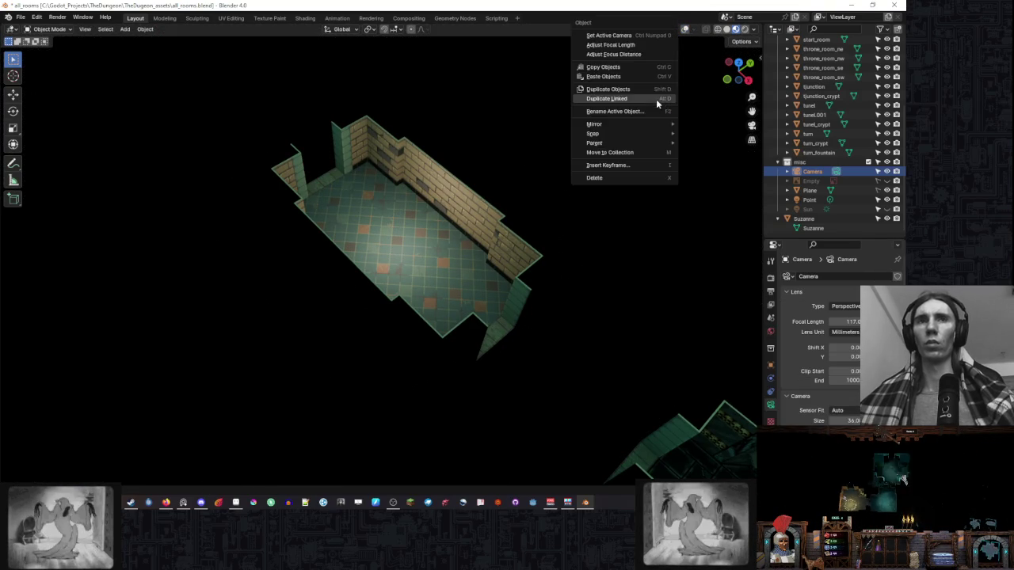
left_click(886, 191)
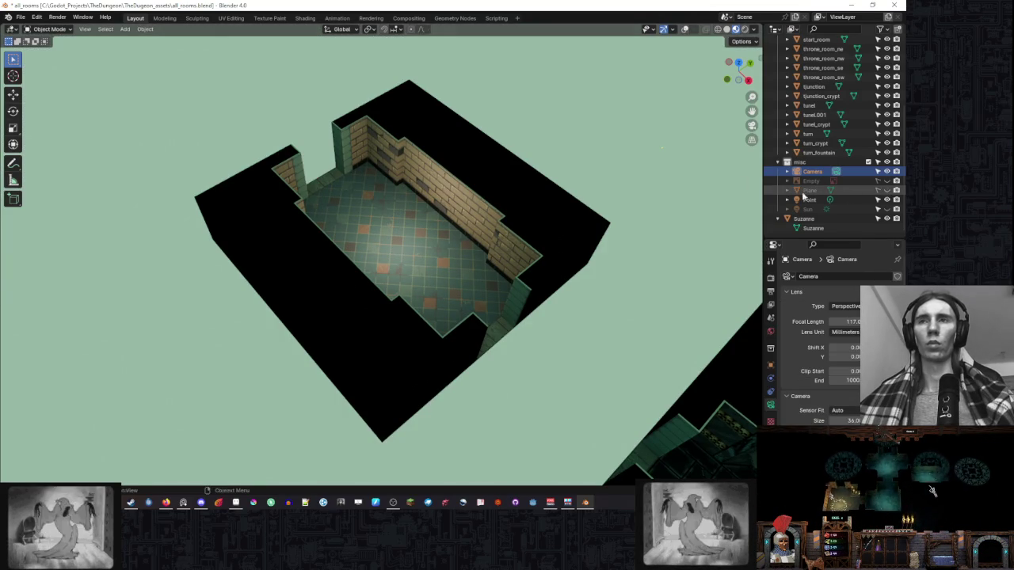
key("super+shift+s")
left_click_drag(635, 44, 176, 459)
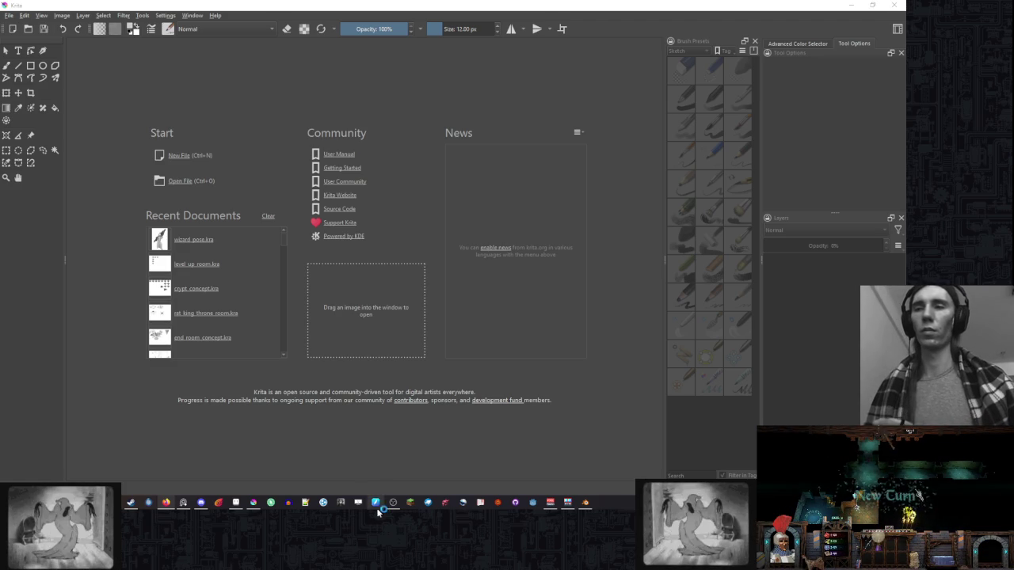
Create a new document with the room screenshot pasted in and enlarged across the page.
left_click(198, 155)
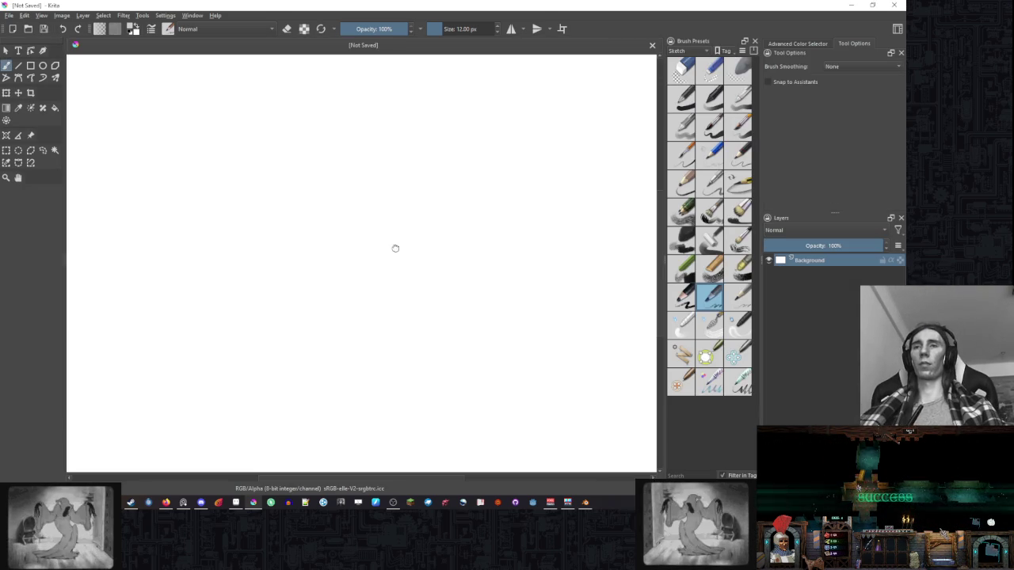
scroll(423, 217, "down", 3)
scroll(391, 243, "up", 1)
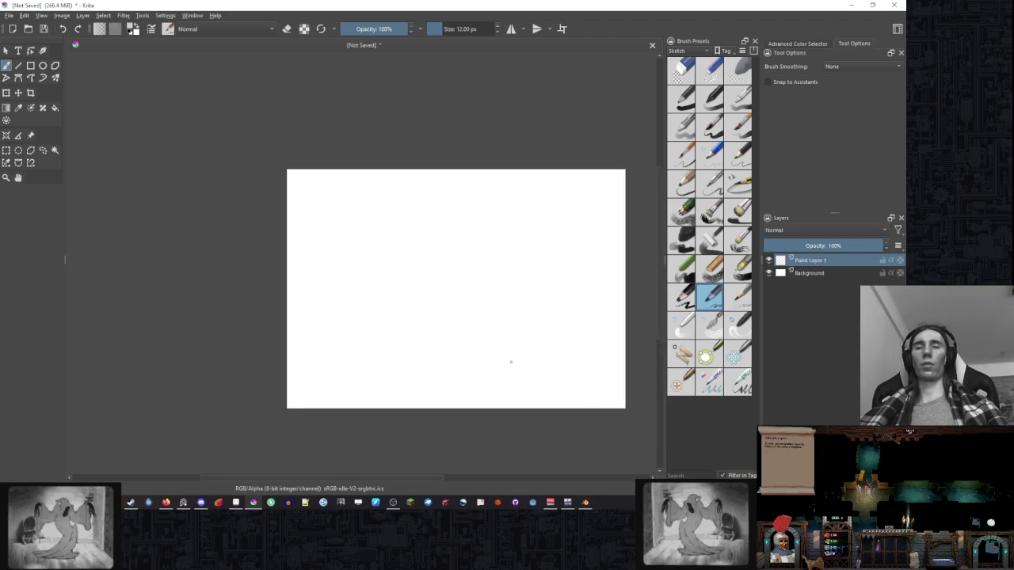
key("ctrl+v")
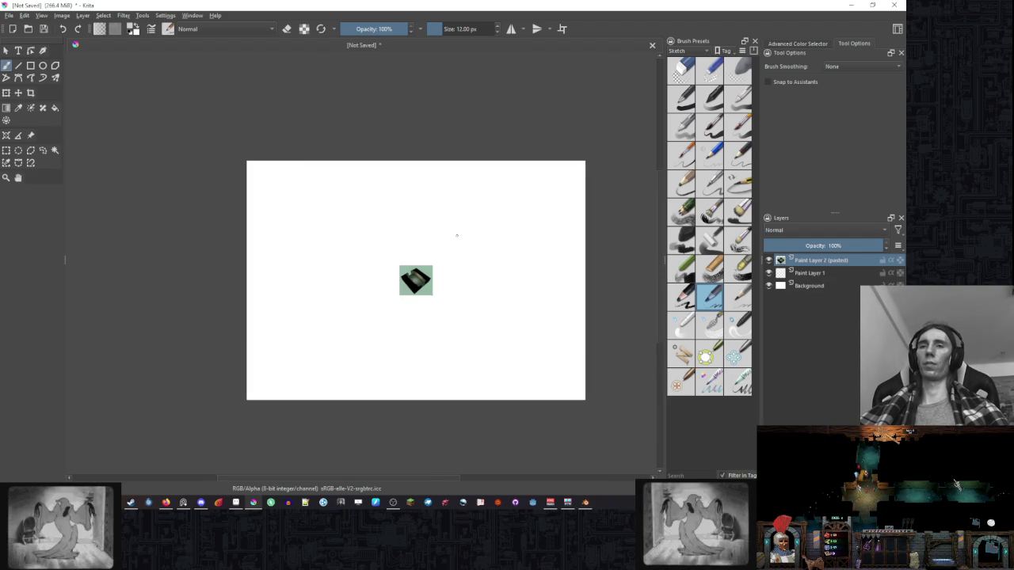
scroll(326, 223, "up", 2)
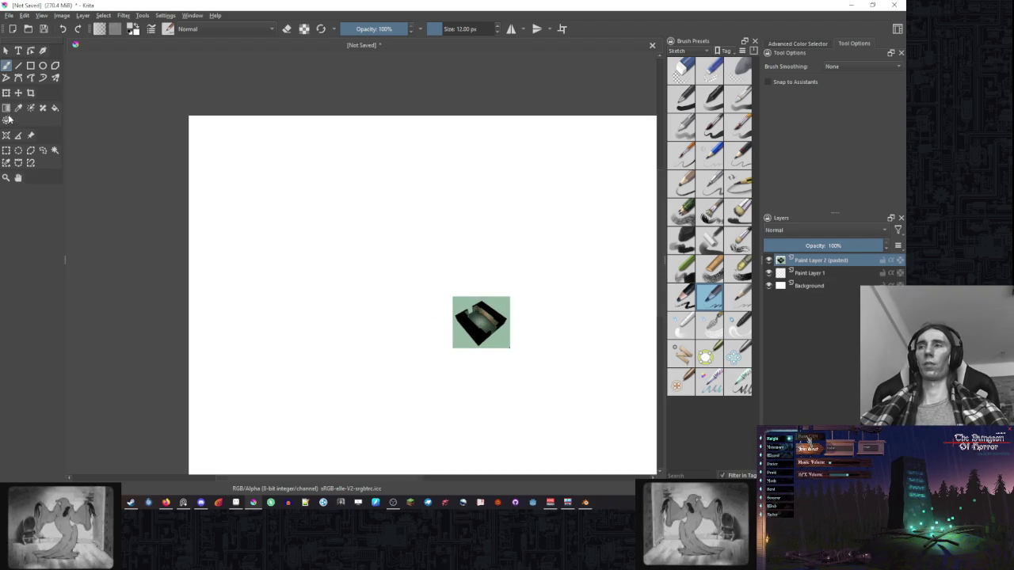
key("ctrl+t")
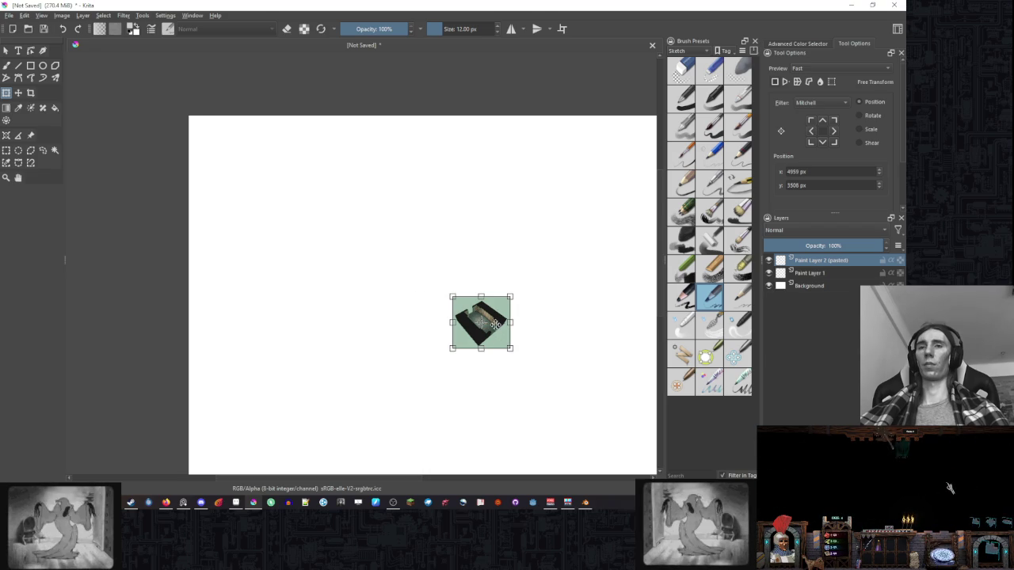
left_click_drag(500, 338, 260, 178)
scroll(404, 236, "up", 2)
scroll(403, 248, "up", 2)
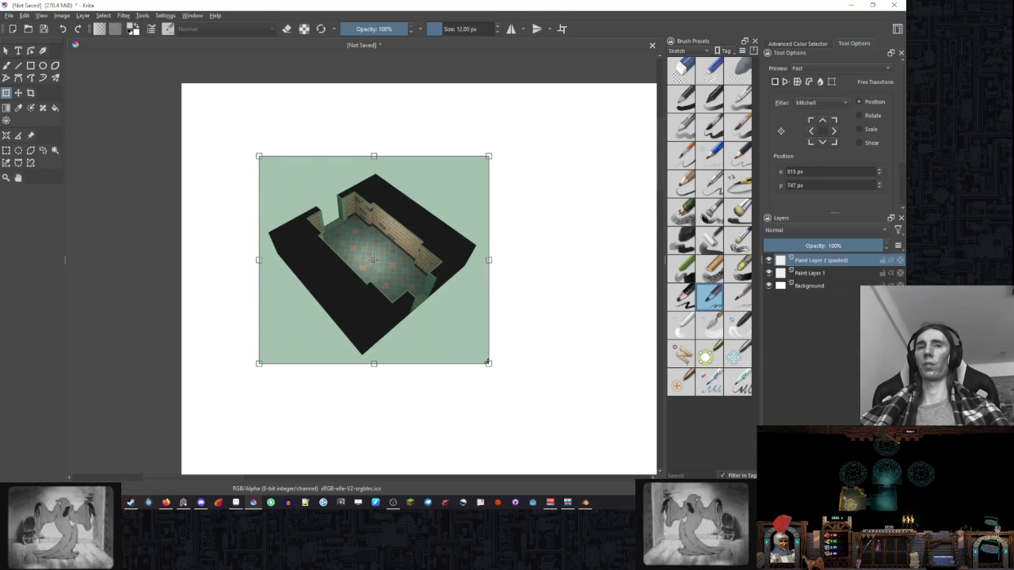
Move Paint Layer 1 above the pasted room image.
left_click(816, 273)
right_click(816, 273)
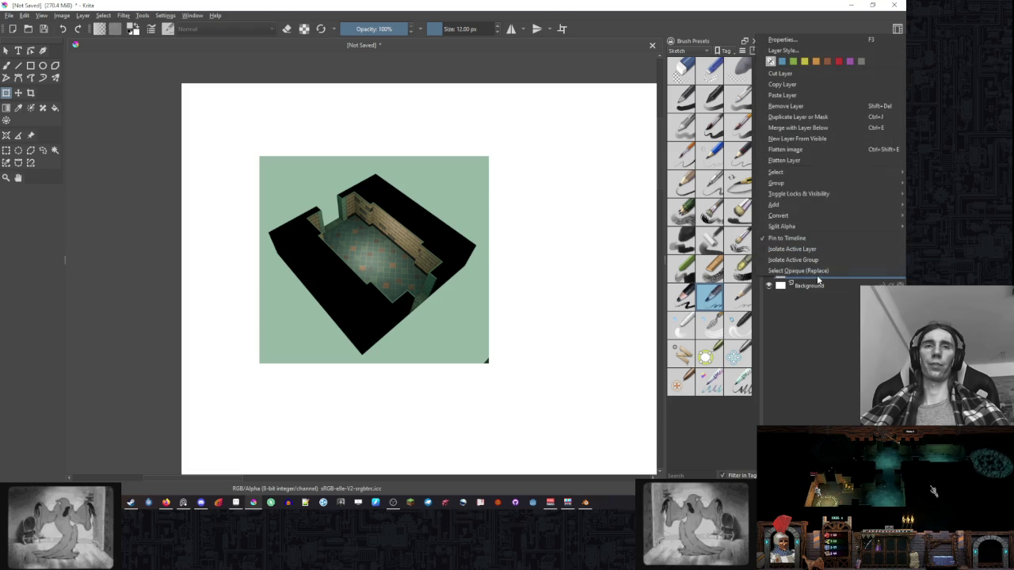
left_click(848, 379)
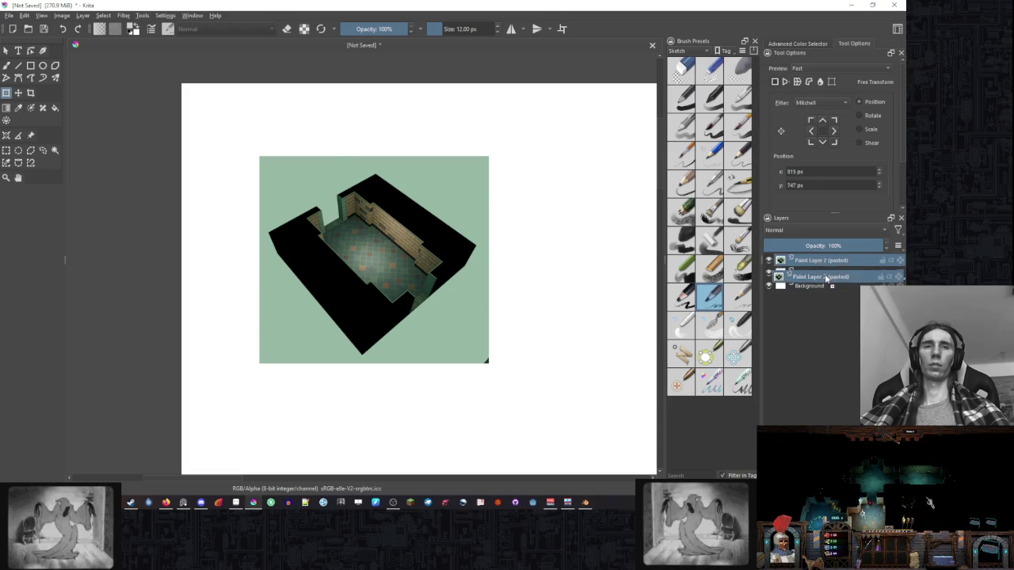
left_click_drag(829, 252, 831, 258)
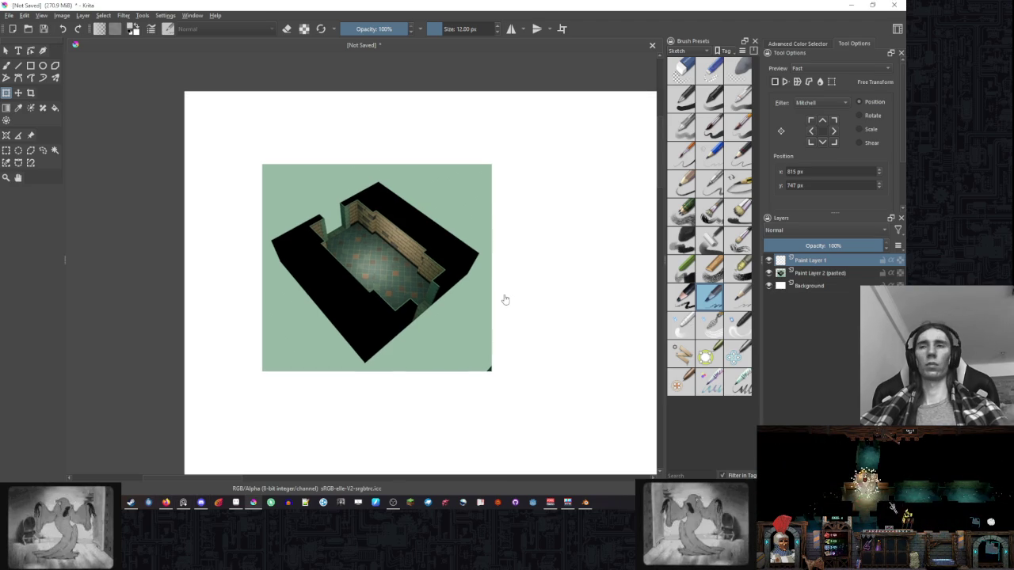
Set the brush size to 8 px and switch to freehand painting.
right_click(417, 234)
left_click(561, 175)
left_click_drag(479, 26, 475, 34)
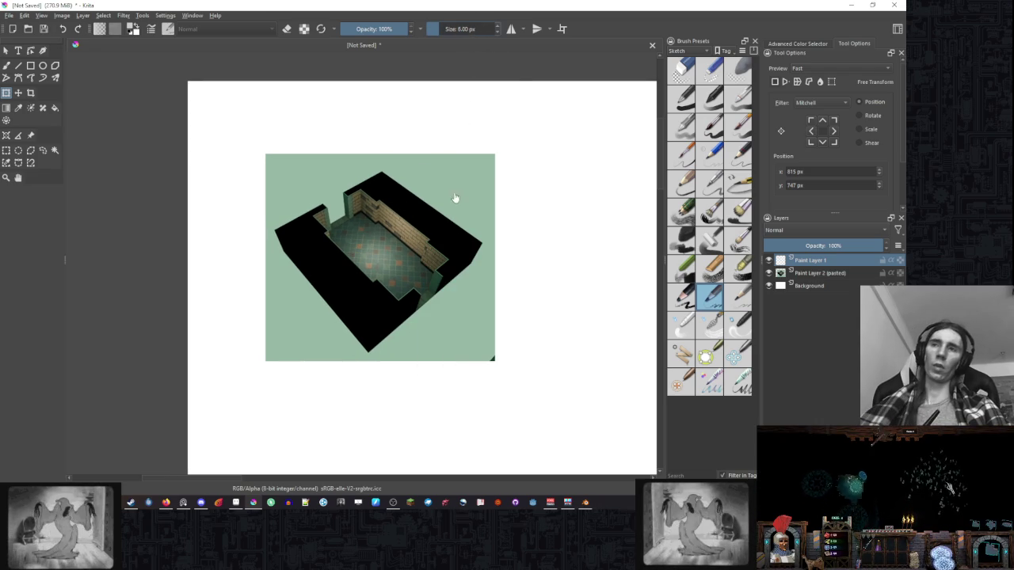
left_click_drag(520, 214, 492, 200)
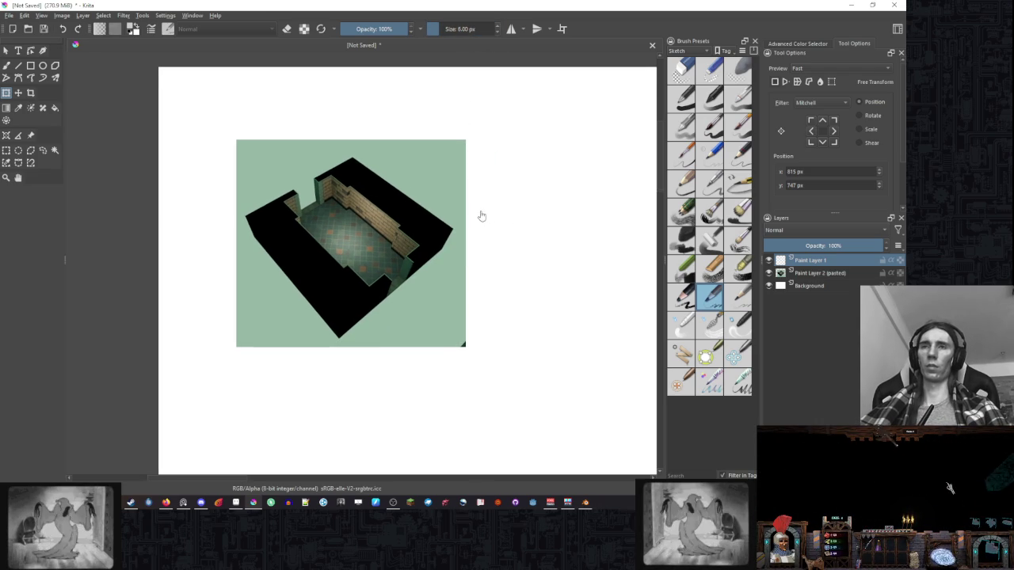
scroll(499, 193, "up", 1)
key("b")
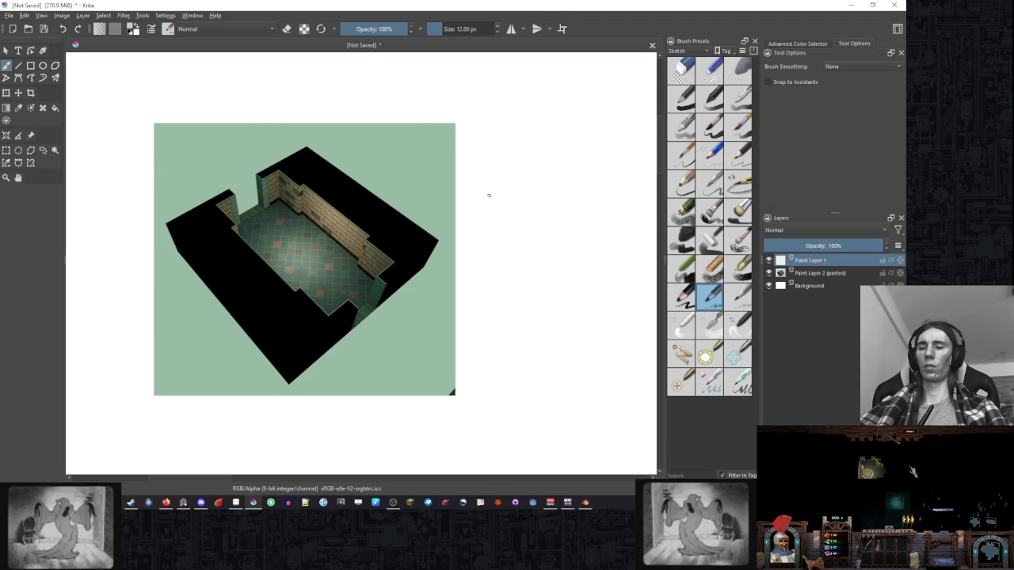
left_click_drag(447, 218, 492, 187)
right_click(454, 218)
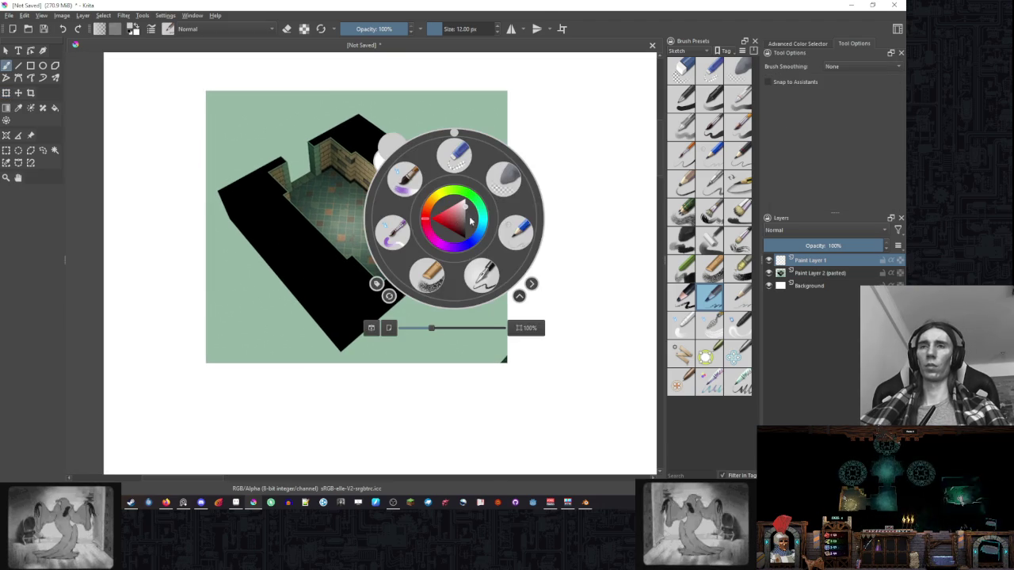
Try a light test stroke on the black wall, then undo it.
left_click(569, 154)
scroll(388, 271, "up", 1)
scroll(389, 273, "up", 1)
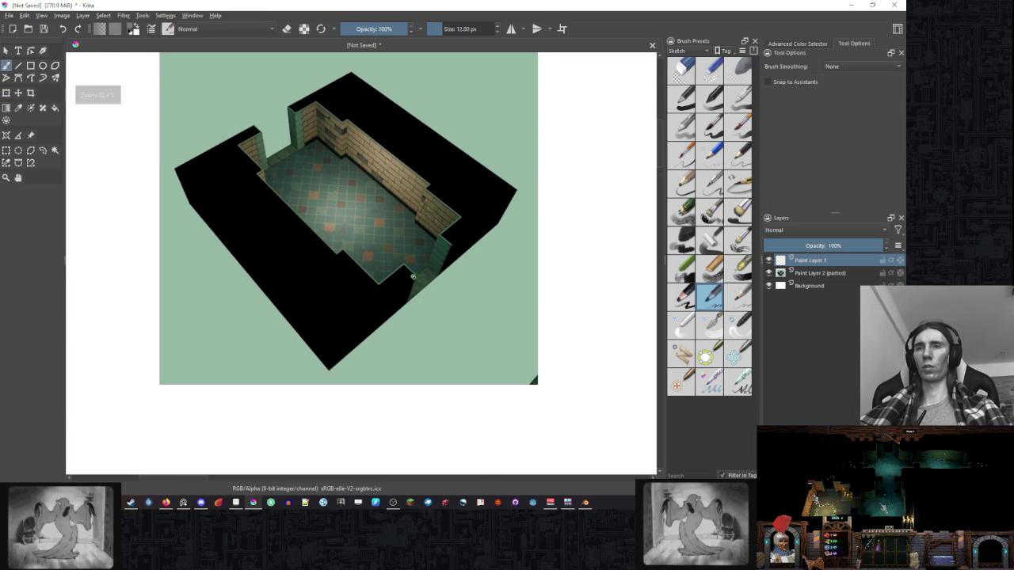
mouse_move(390, 291)
left_mouse_down()
mouse_move(411, 278)
mouse_move(329, 347)
left_mouse_up()
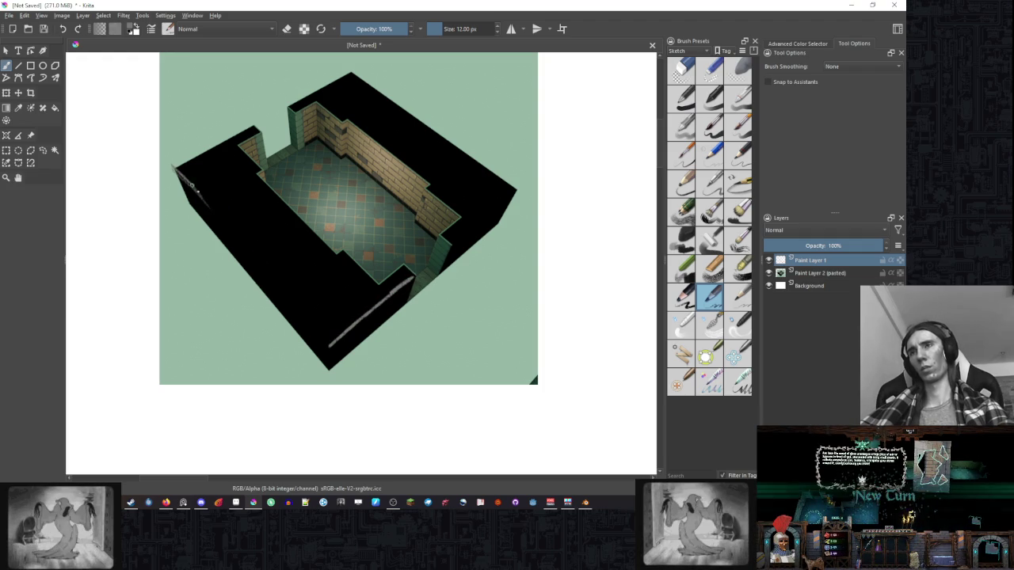
key("ctrl+z")
key("ctrl+z")
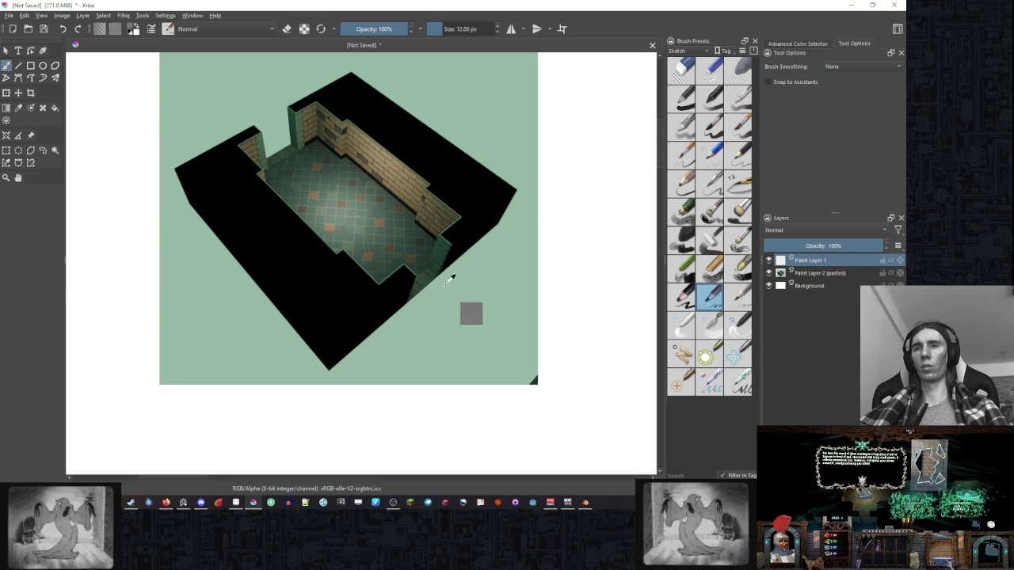
key("slash")
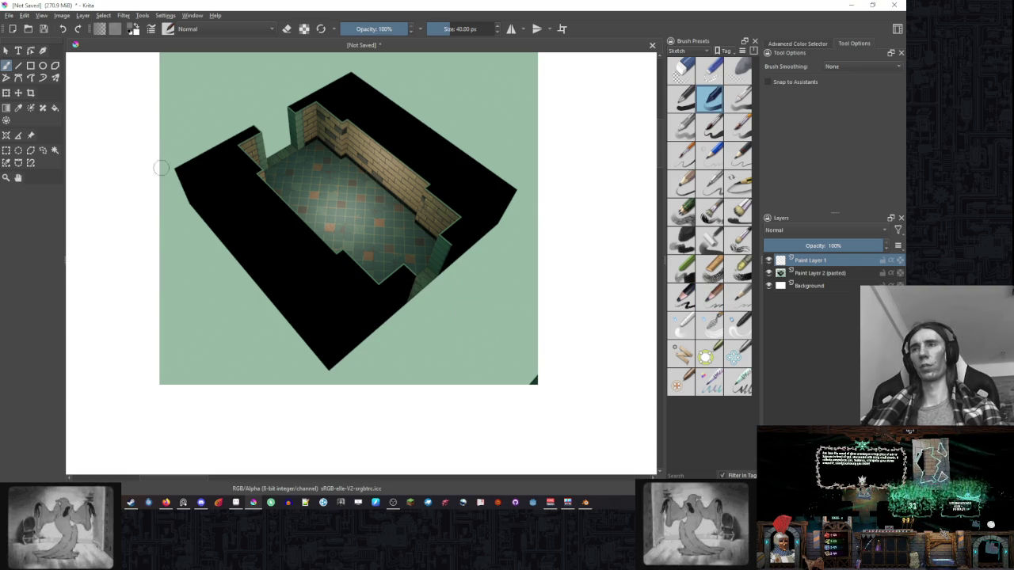
Set the brush to 10 px and trace the block's left, bottom and right edges in grey.
left_click(458, 29)
type("10")
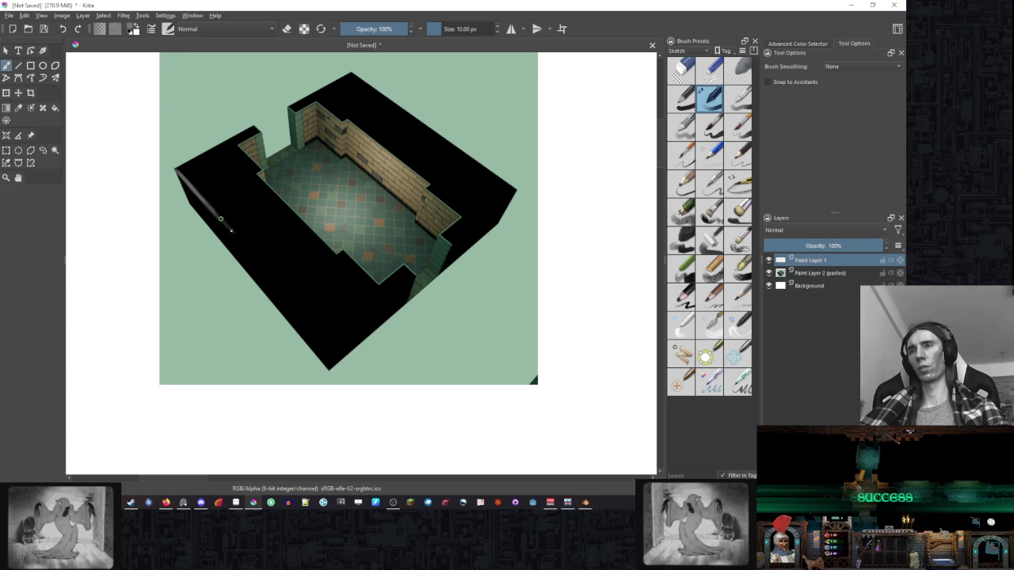
mouse_move(229, 231)
left_mouse_down()
mouse_move(328, 341)
mouse_move(408, 283)
mouse_move(409, 297)
left_mouse_up()
left_click_drag(327, 369, 342, 358)
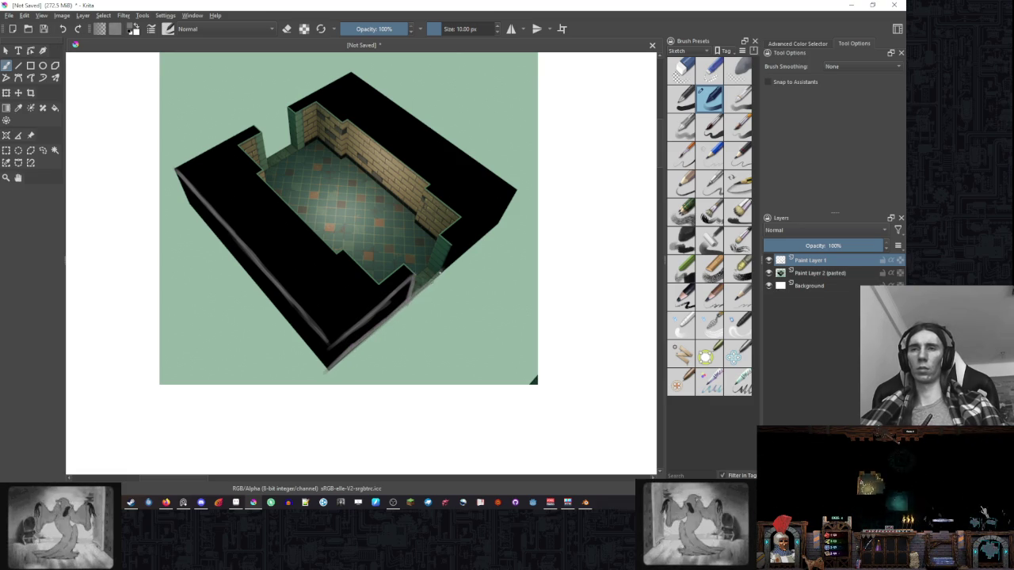
left_click_drag(445, 268, 515, 188)
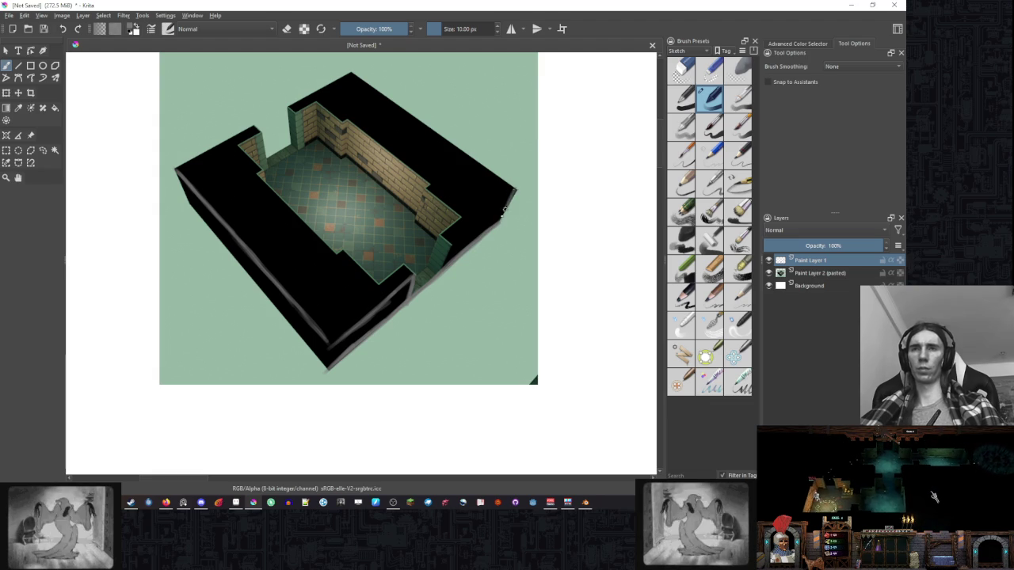
Extend grey outlines along the right, lower and left black wall edges.
left_click_drag(447, 247, 511, 194)
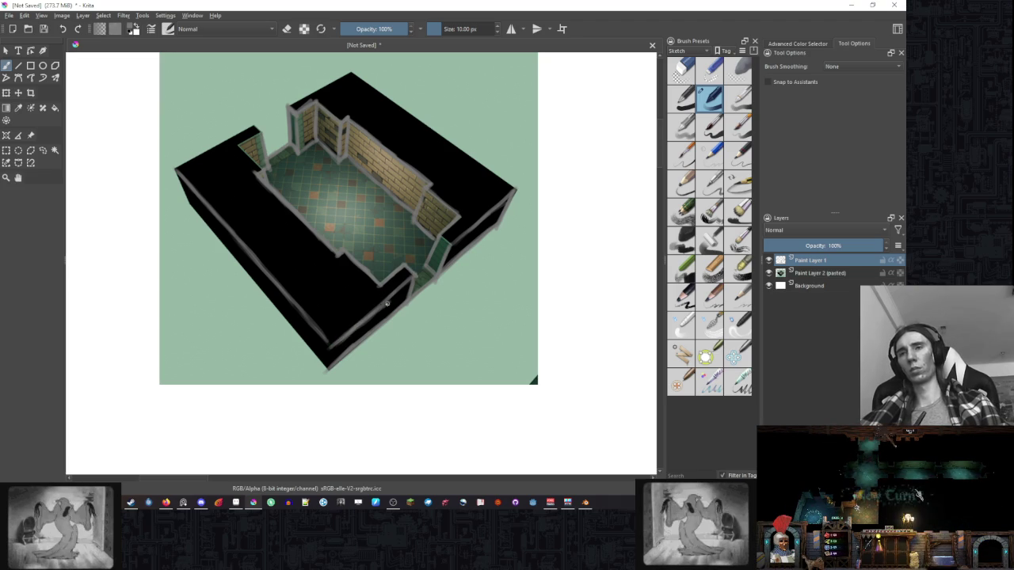
left_click_drag(335, 342, 395, 295)
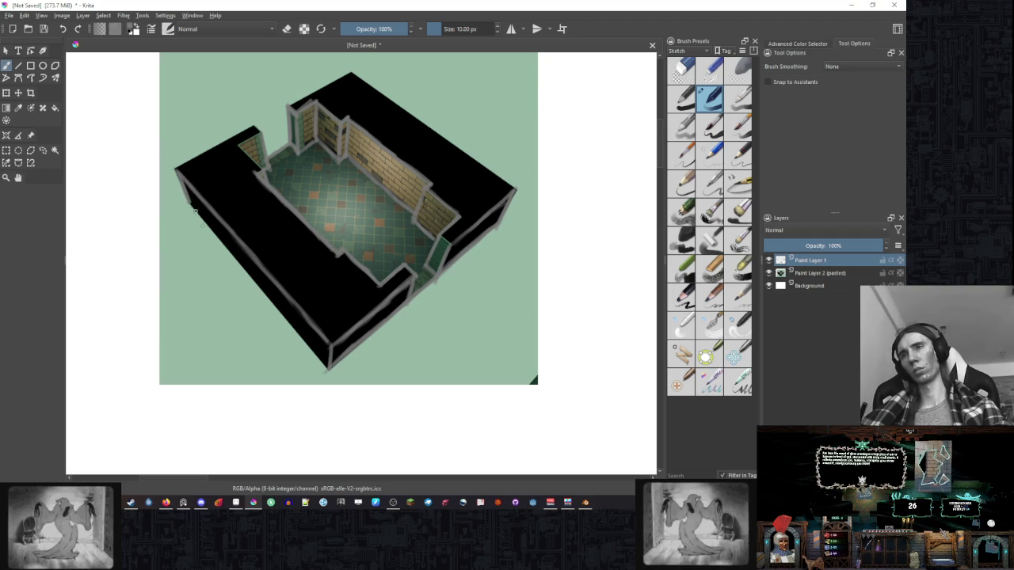
left_click_drag(198, 212, 230, 250)
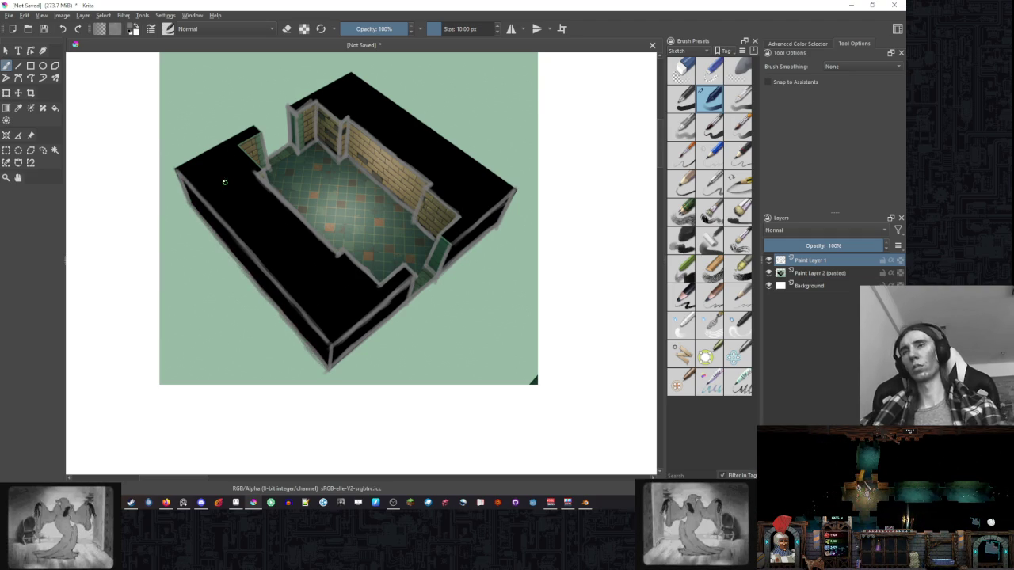
mouse_move(304, 346)
left_mouse_down()
mouse_move(182, 163)
mouse_move(213, 144)
left_mouse_up()
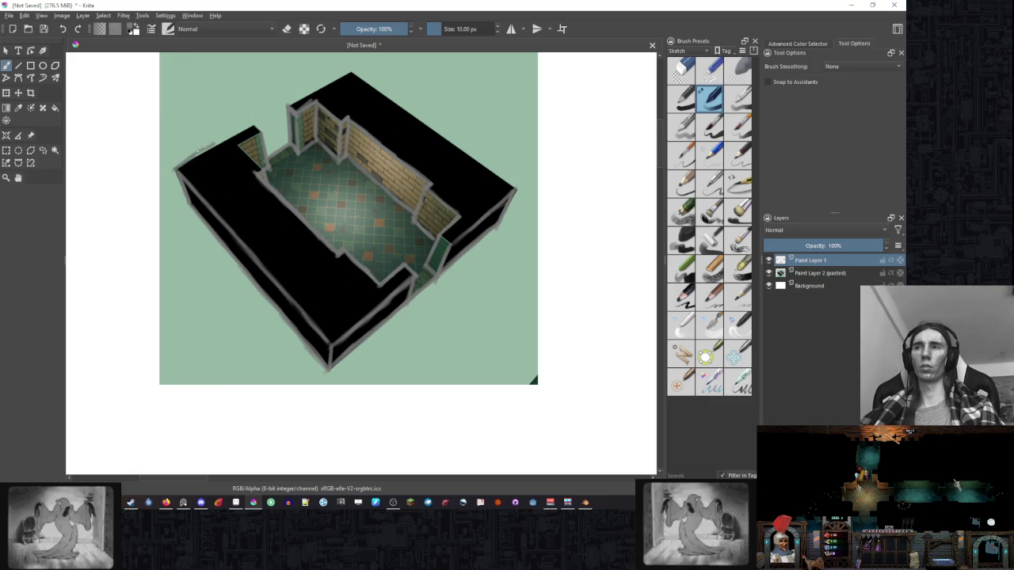
Sample the grey outline colour and outline the top wall edge up to its peak.
left_click(184, 170, "ctrl")
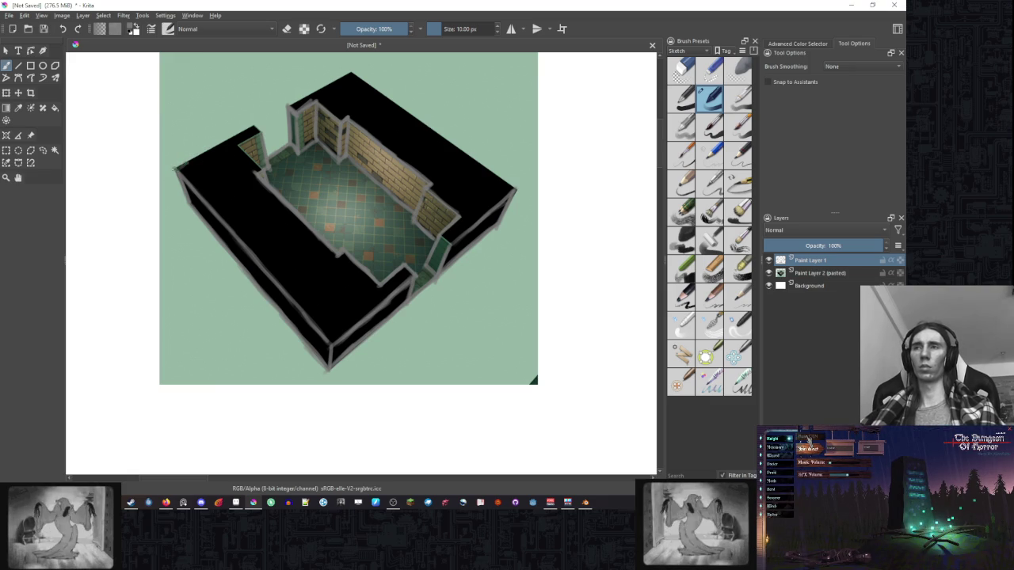
left_click(182, 165, "ctrl")
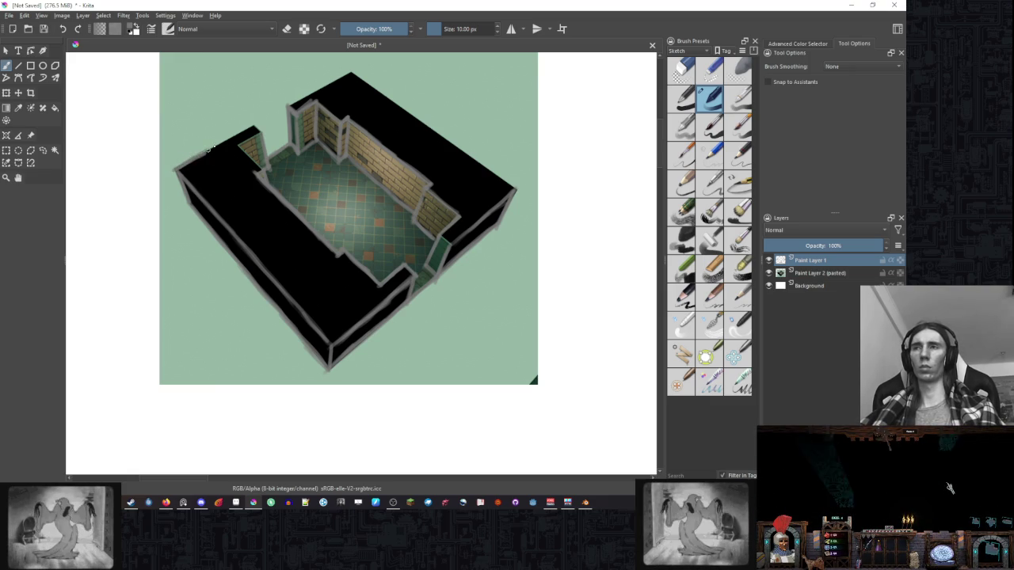
left_click_drag(238, 129, 216, 145)
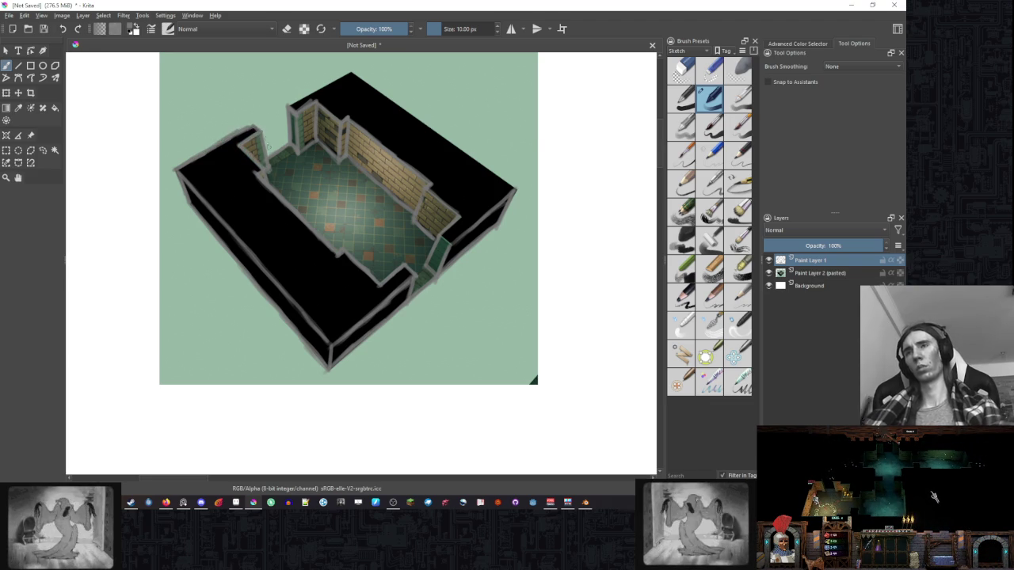
key("e")
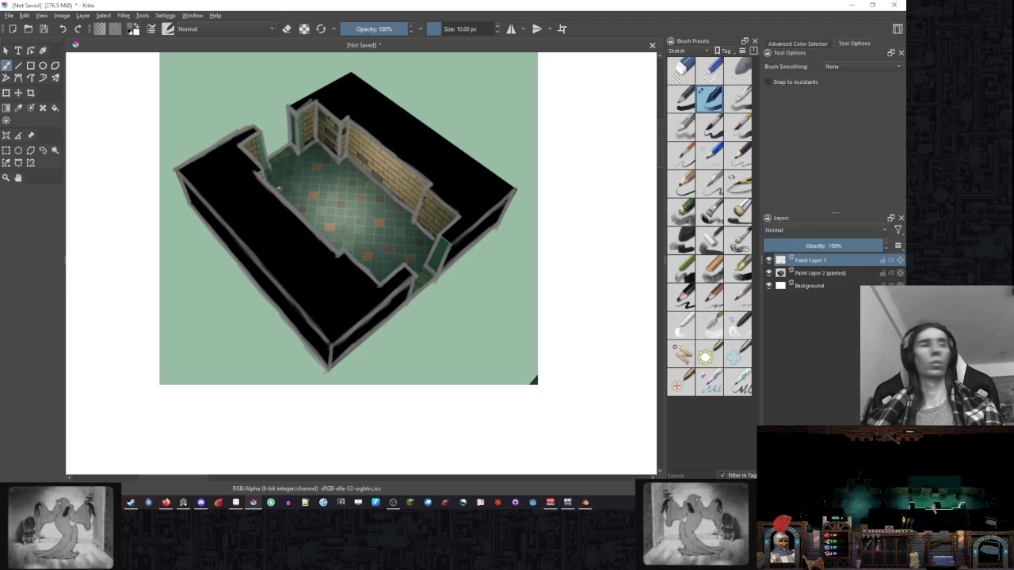
left_click_drag(258, 156, 292, 212)
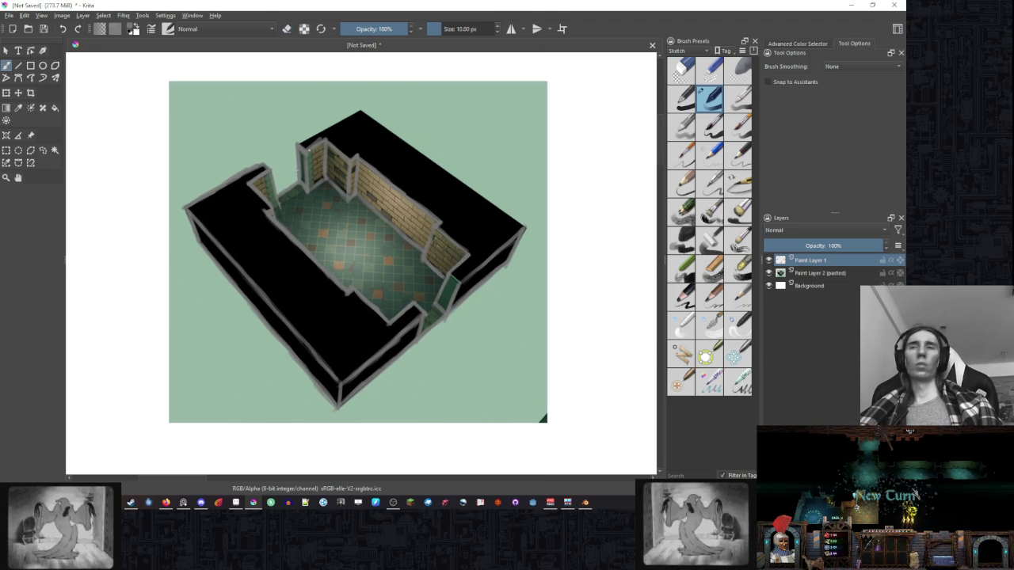
left_click_drag(301, 141, 358, 112)
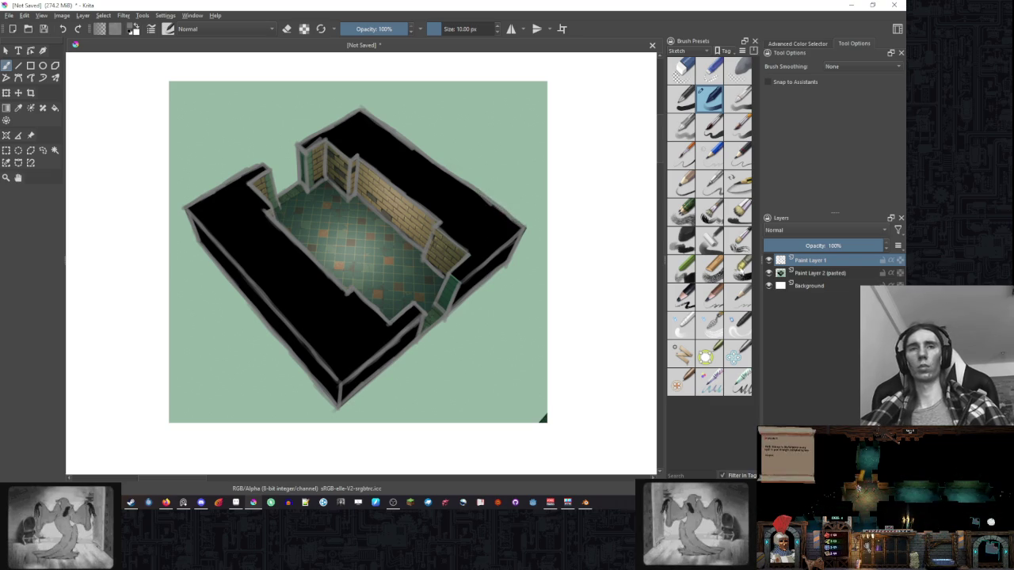
Hide the pasted reference render and zoom out to show the whole line sketch.
key("h")
scroll(535, 274, "down", 5)
scroll(515, 266, "up", 2)
scroll(503, 258, "down", 2)
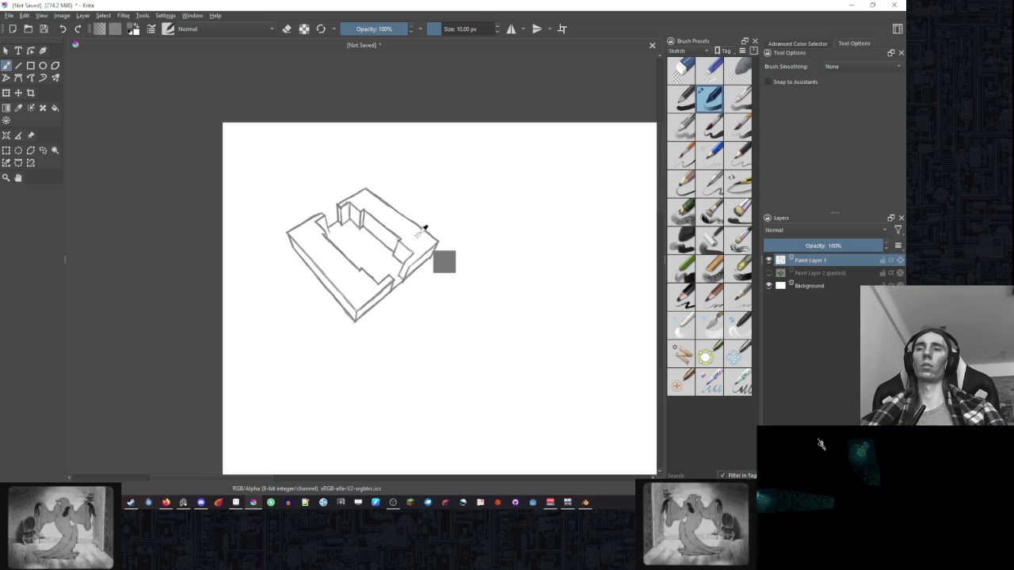
scroll(434, 213, "up", 1)
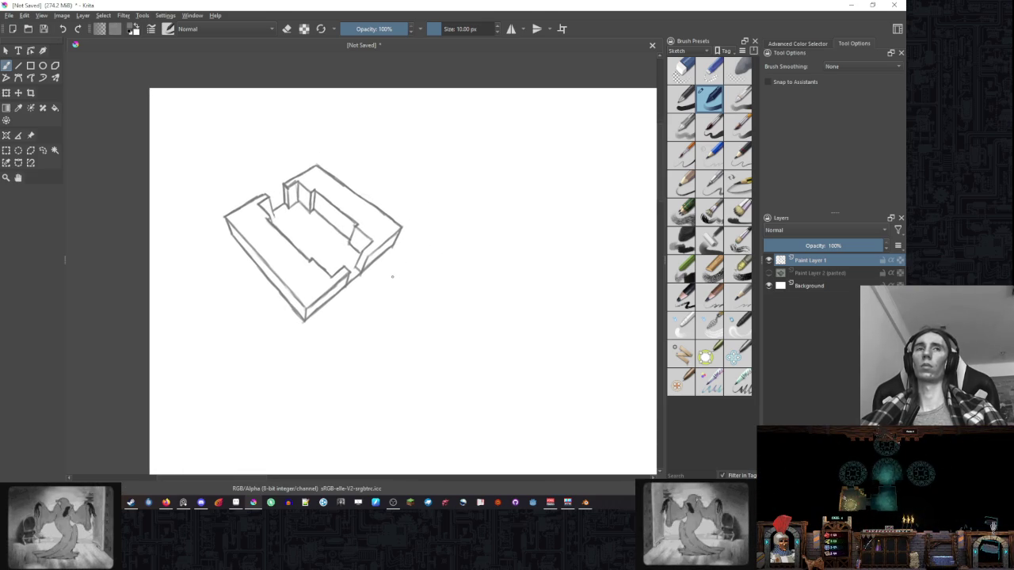
left_click_drag(430, 276, 389, 279)
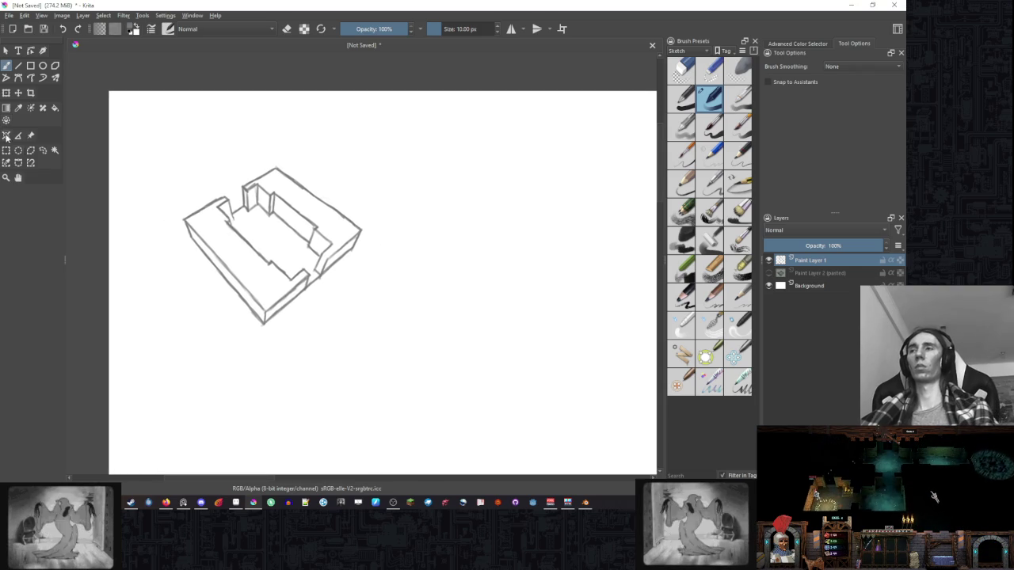
left_click(43, 150)
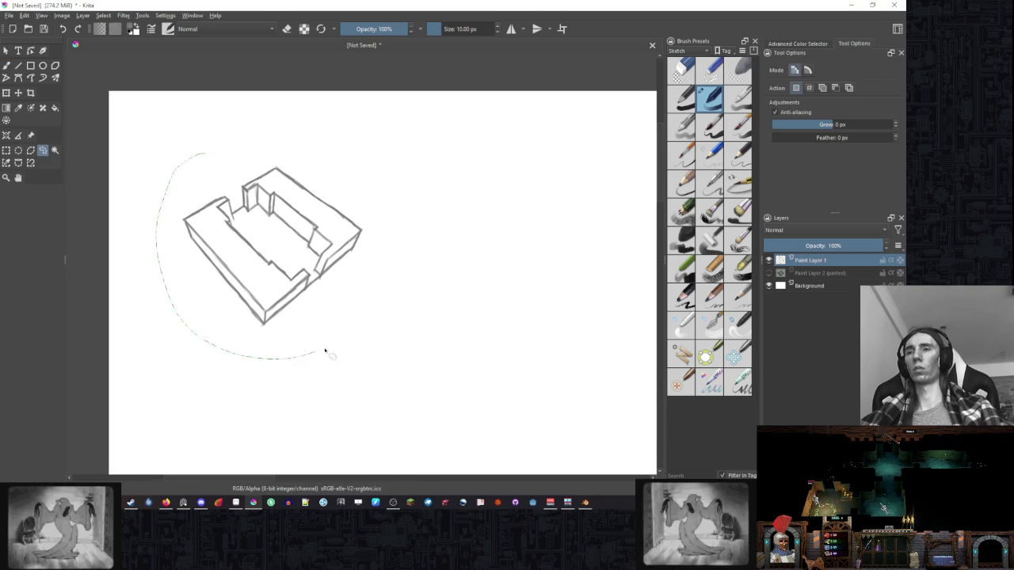
Copy the lassoed room sketch to a new layer and move it right of the original.
left_click_drag(163, 203, 208, 152)
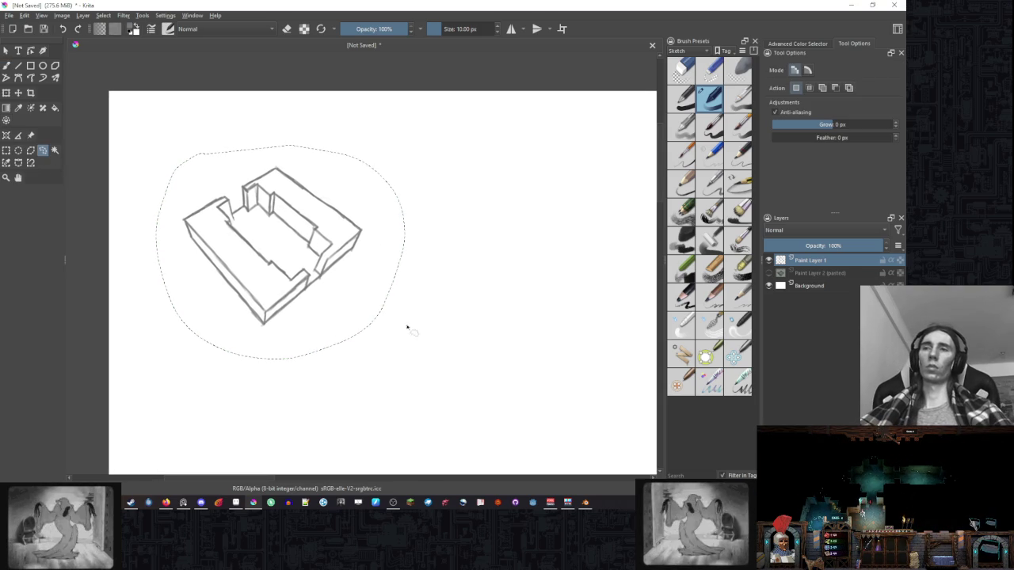
key("ctrl+j")
left_click(17, 93)
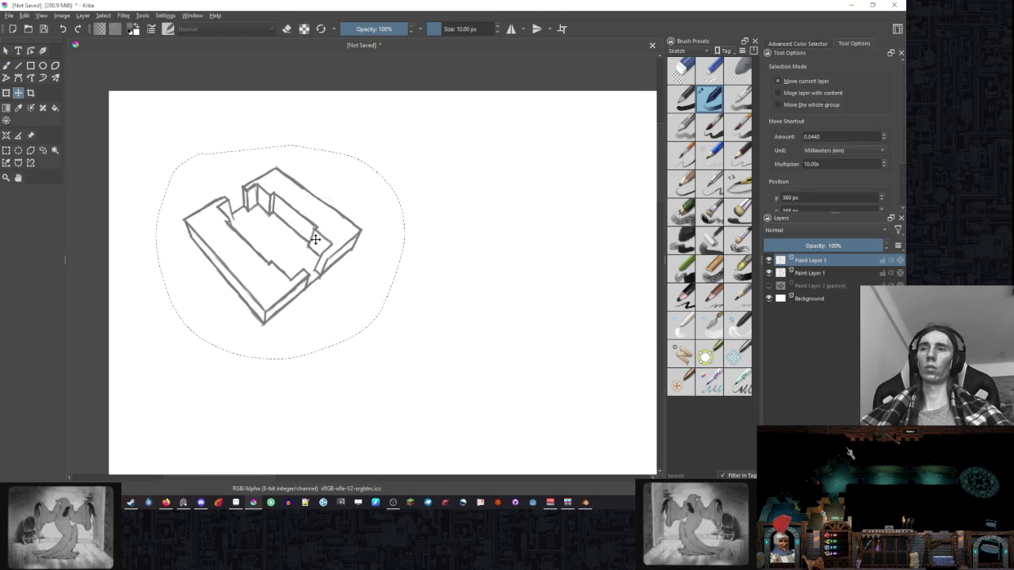
left_click_drag(315, 240, 561, 240)
key("ctrl+shift+a")
left_click_drag(444, 255, 307, 262)
key("b")
scroll(300, 277, "up", 3)
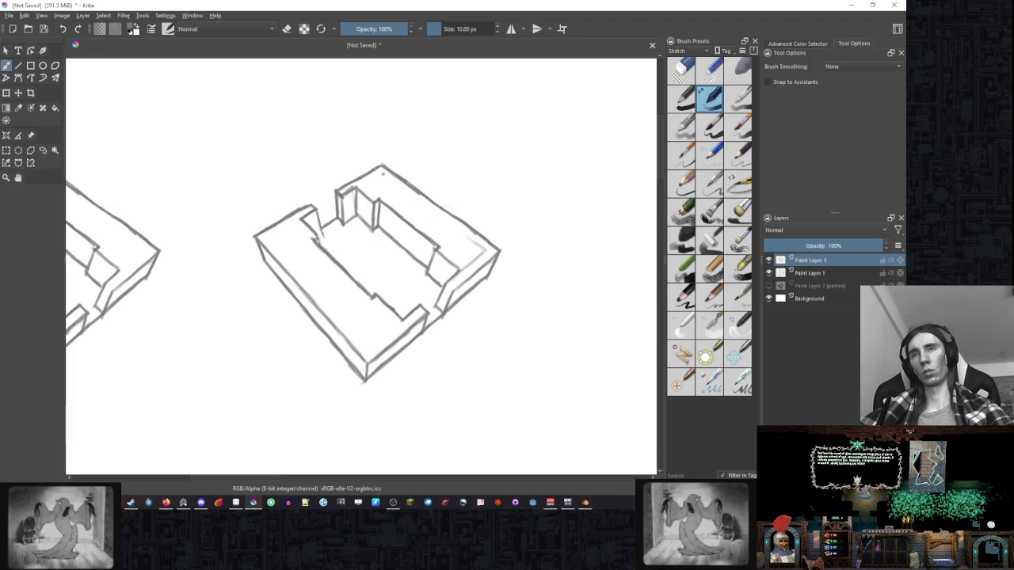
Sketch new inner wall lines in the copy and erase part of the top line.
left_click_drag(425, 204, 470, 238)
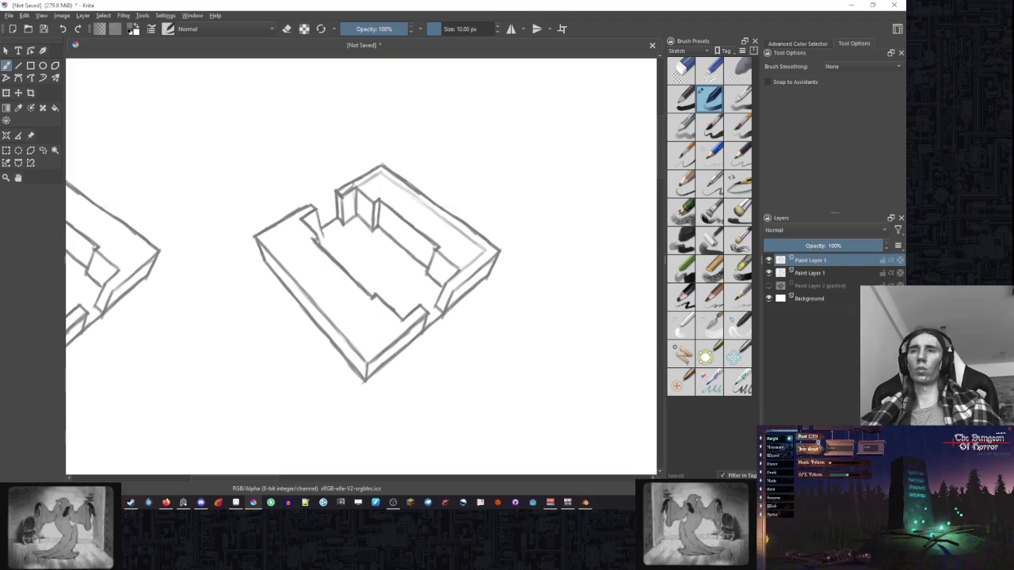
left_click_drag(361, 186, 398, 191)
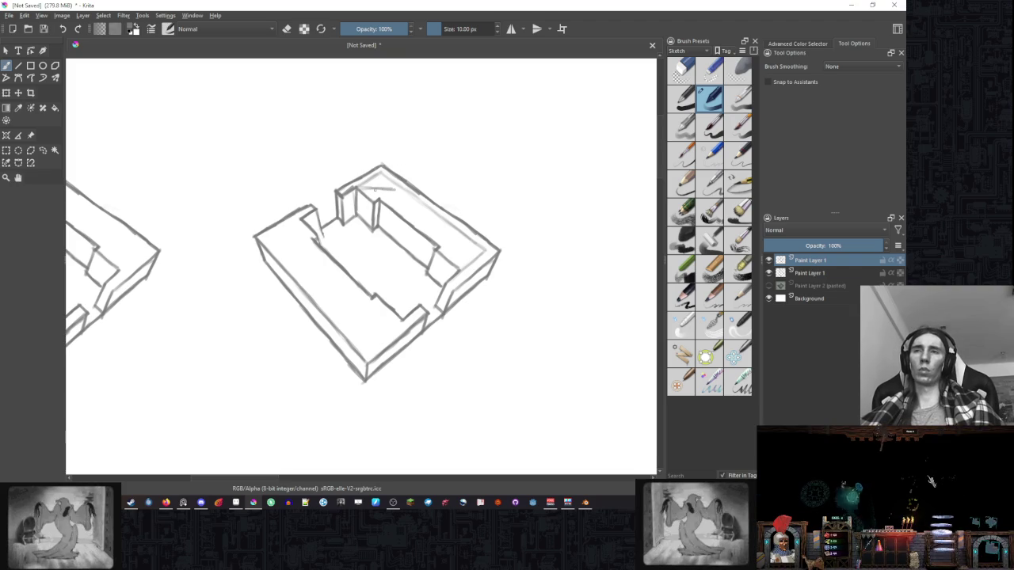
left_click_drag(462, 235, 462, 266)
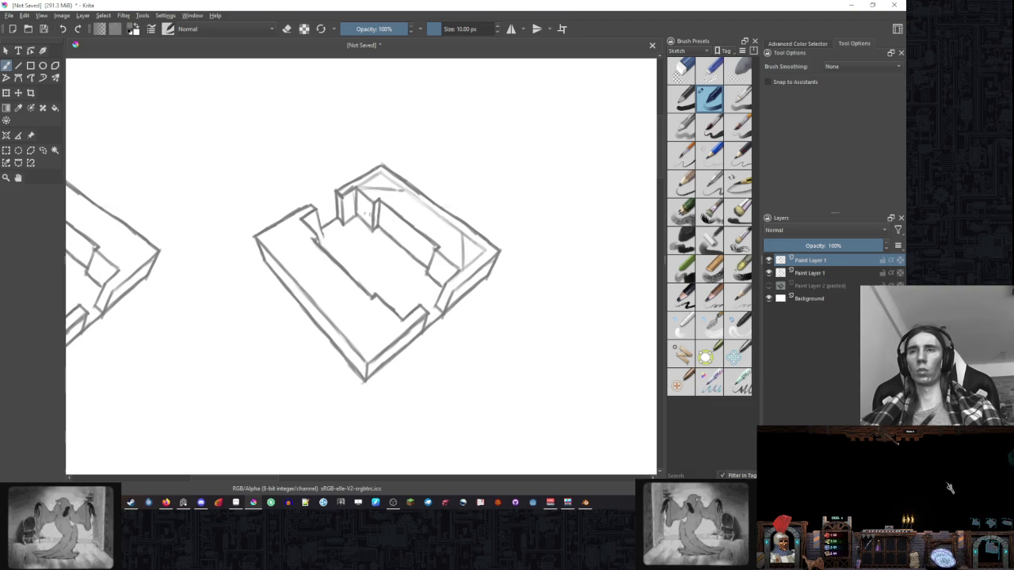
key("e")
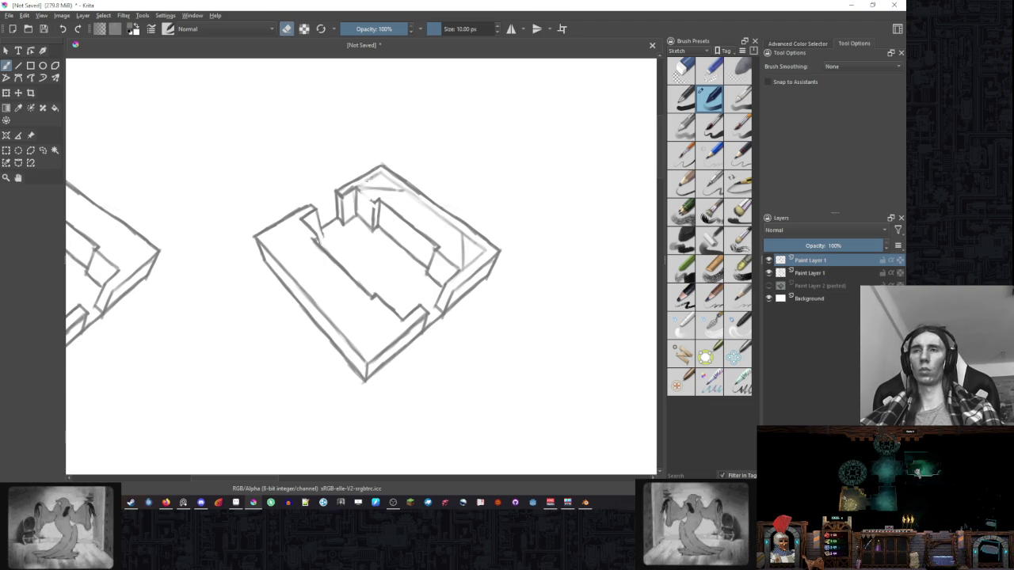
left_click_drag(403, 190, 394, 184)
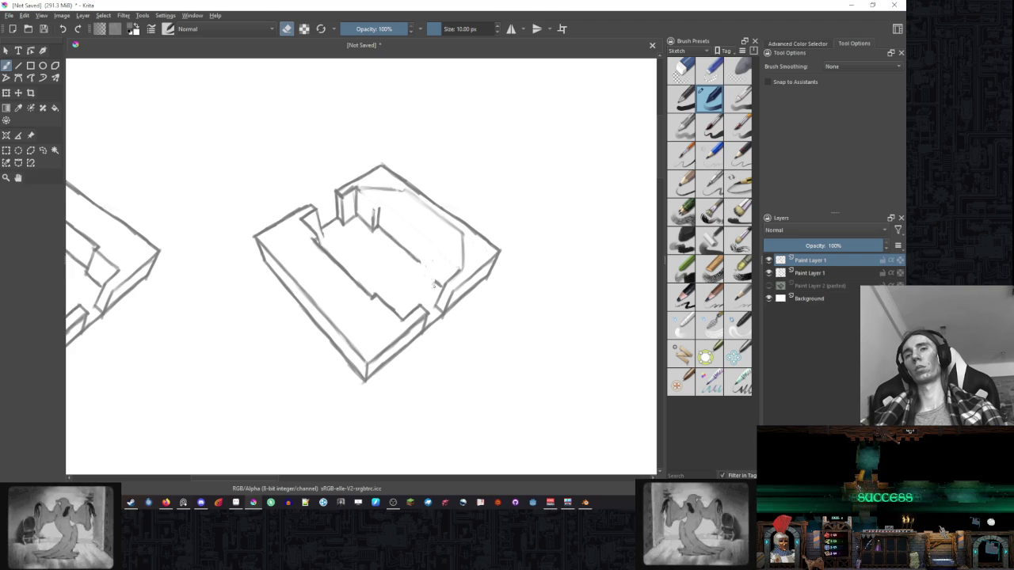
Erase the old straight inner wall lines and draw angled corner edges.
key("ctrl+z")
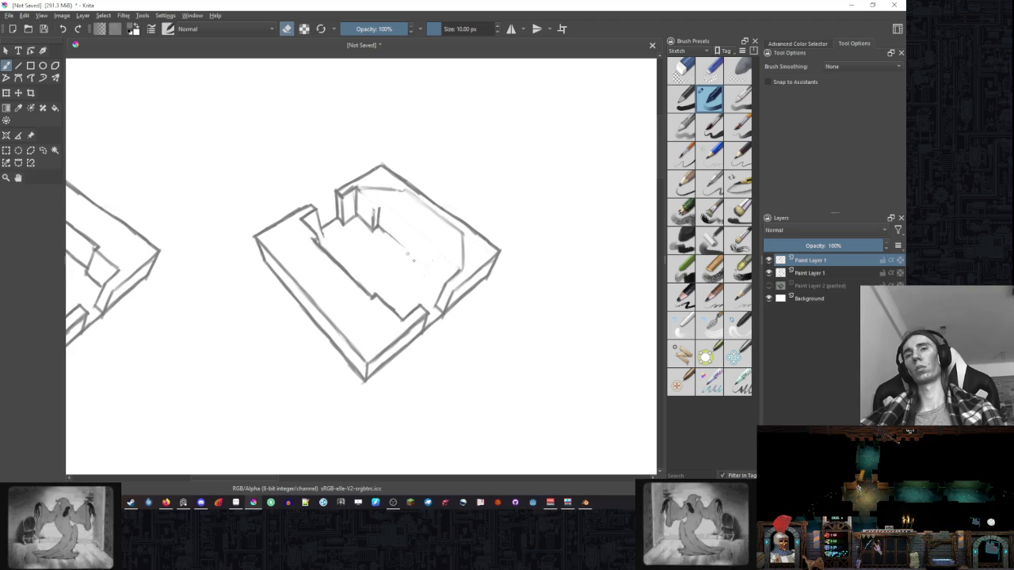
left_click_drag(379, 209, 369, 230)
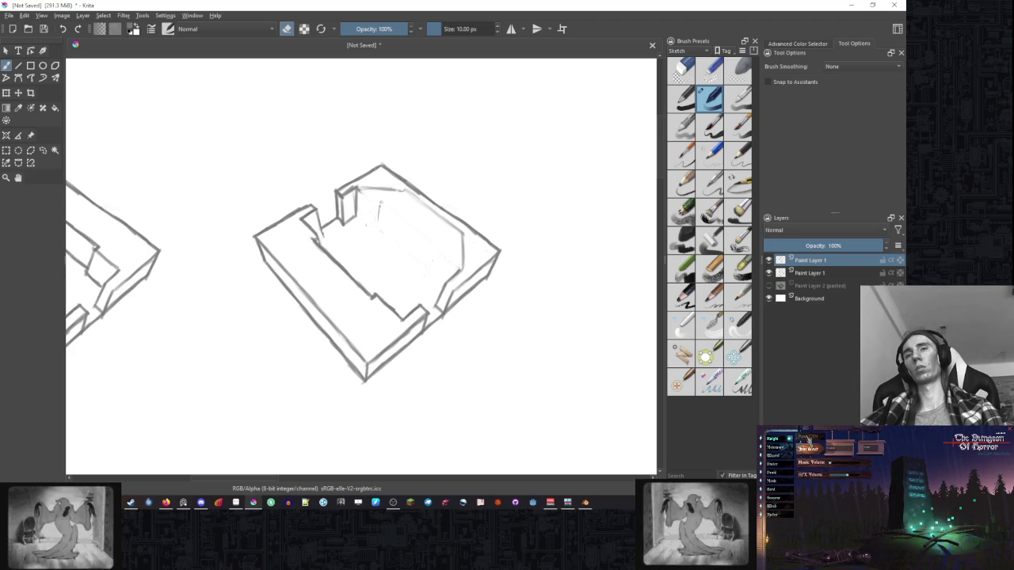
key("e")
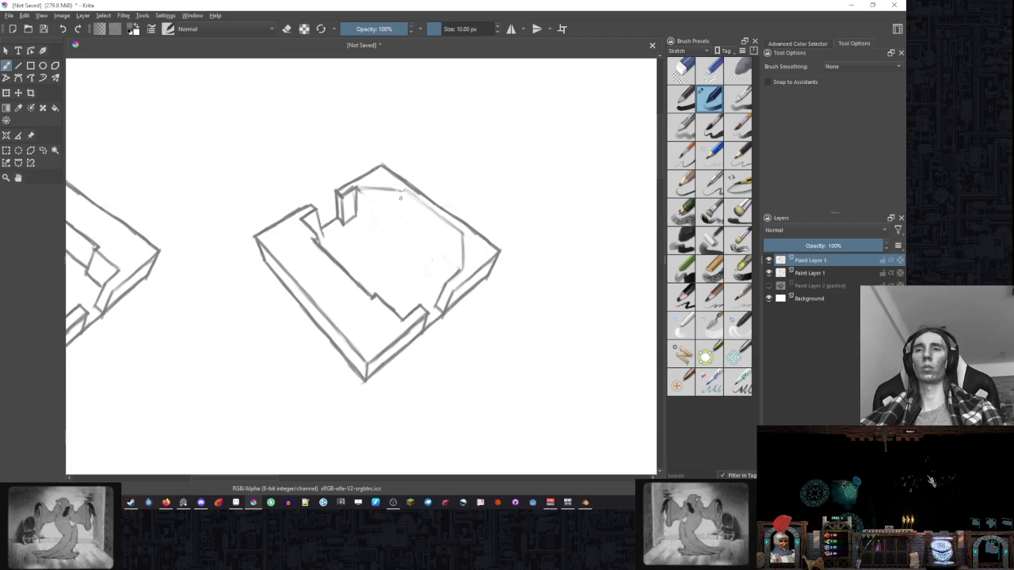
left_click_drag(401, 191, 403, 220)
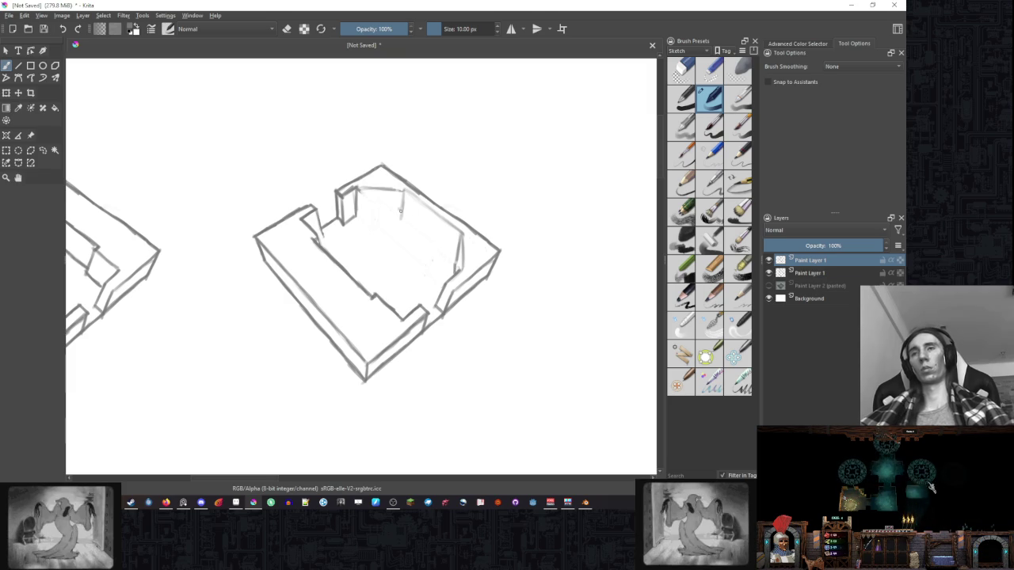
left_click_drag(413, 230, 447, 259)
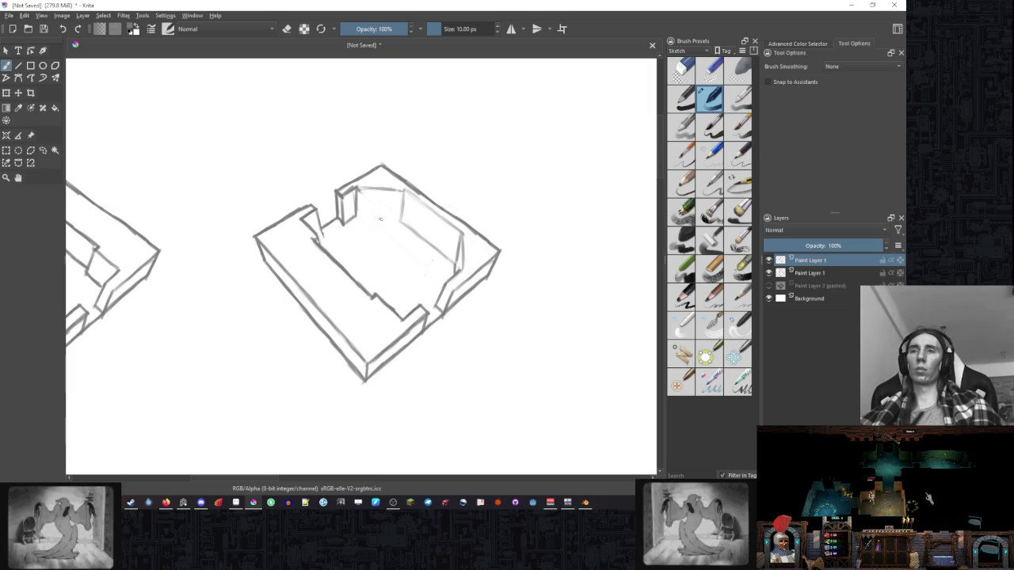
right_click(374, 236)
left_click_drag(376, 150, 439, 96)
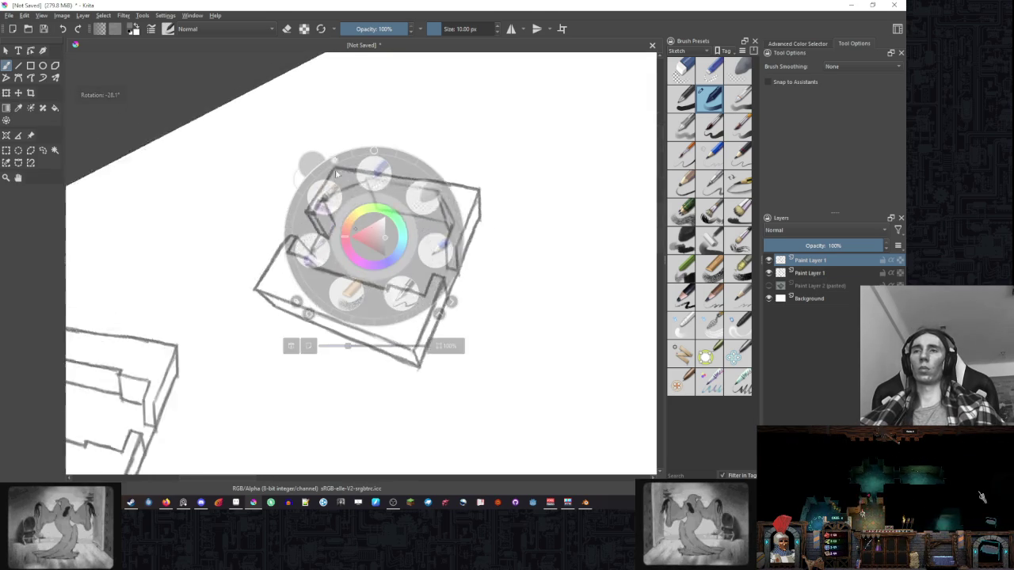
Recentre the copied sketch and reset the canvas rotation to level.
left_click(492, 120)
scroll(528, 197, "up", 2)
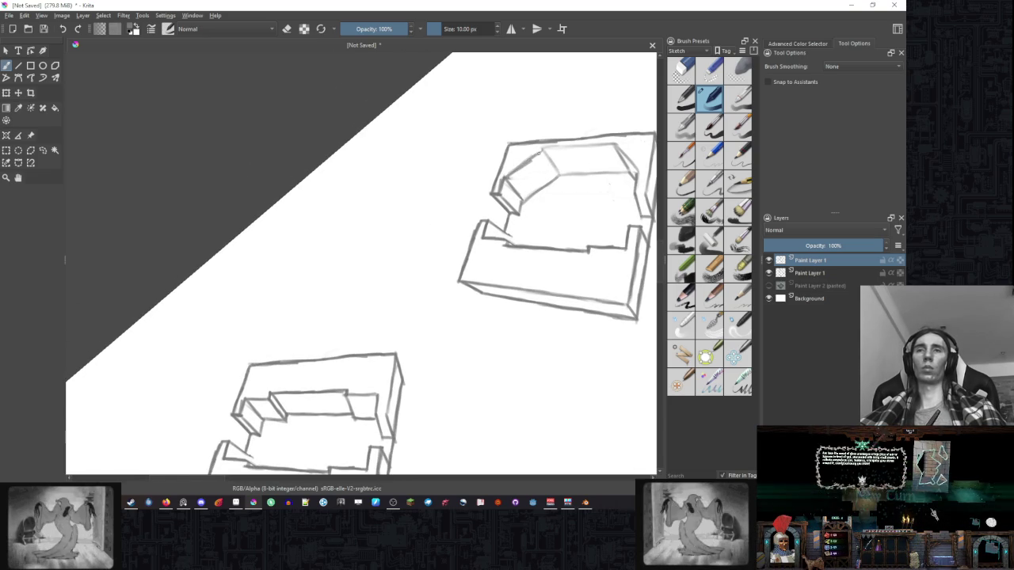
left_click_drag(555, 175, 464, 194)
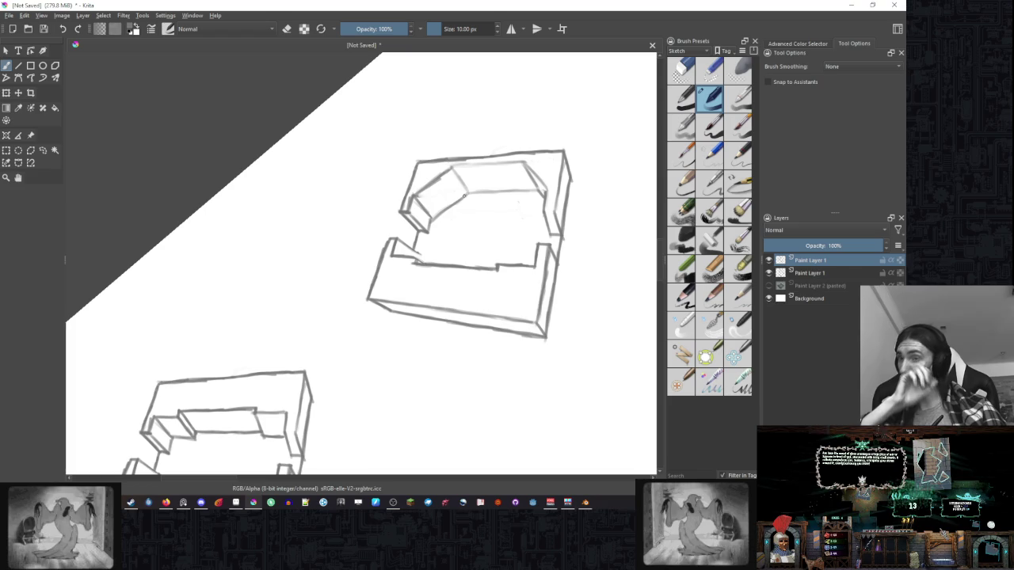
right_click(477, 227)
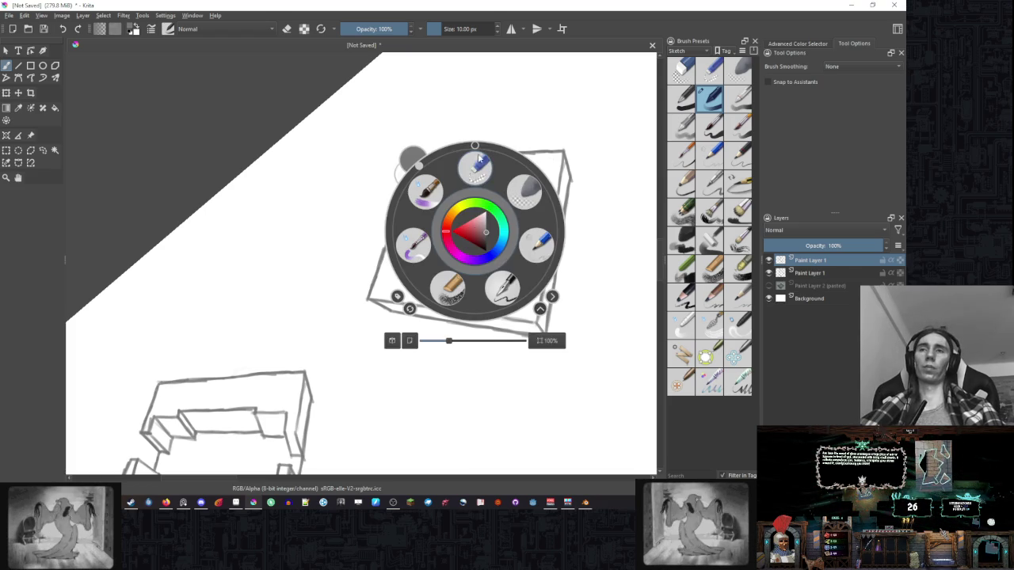
key("5")
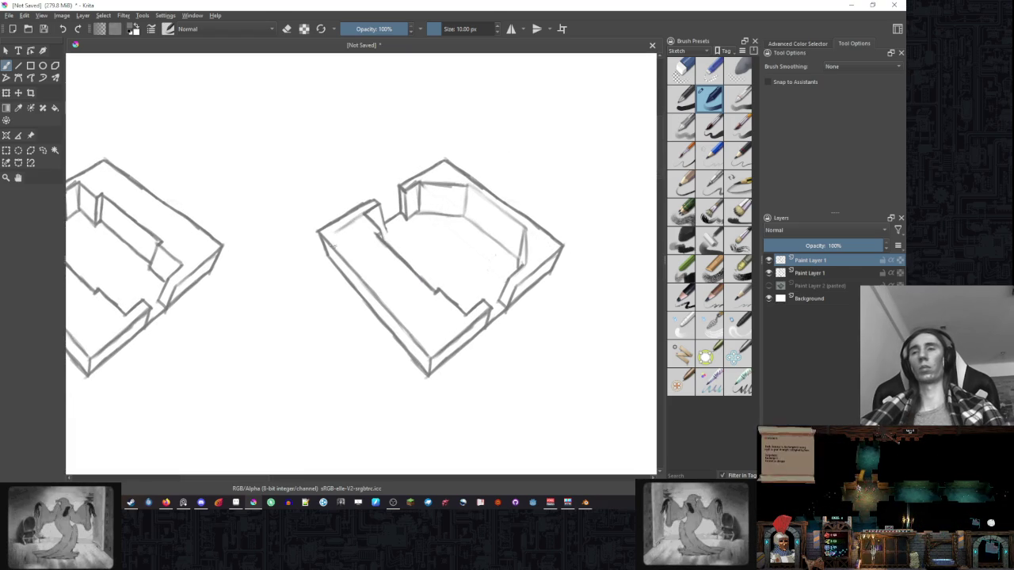
Add left inner wall and corner lines, then rotate the canvas about 60 degrees.
mouse_move(339, 236)
left_mouse_down()
mouse_move(427, 335)
mouse_move(463, 317)
left_mouse_up()
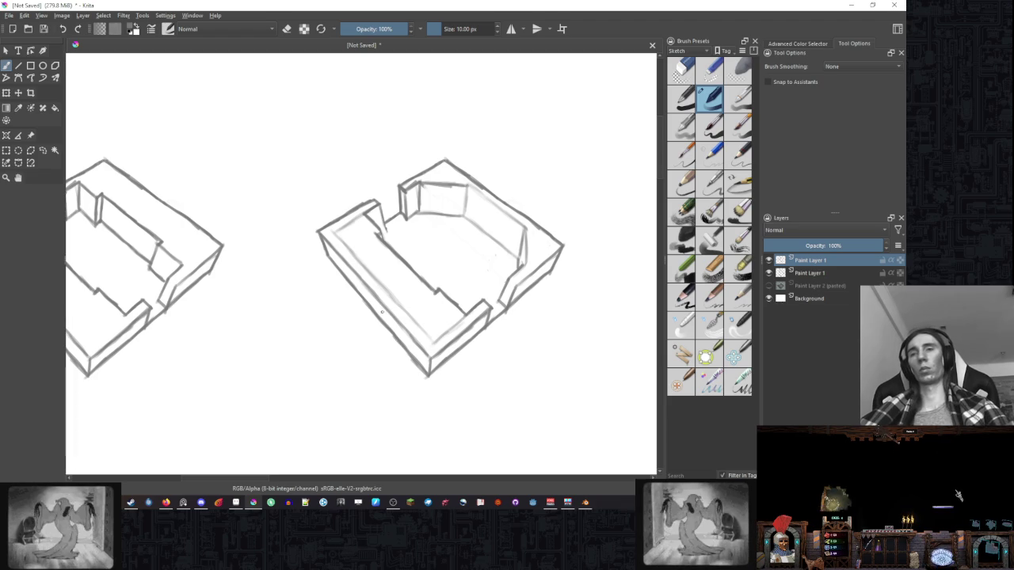
left_click_drag(340, 241, 368, 270)
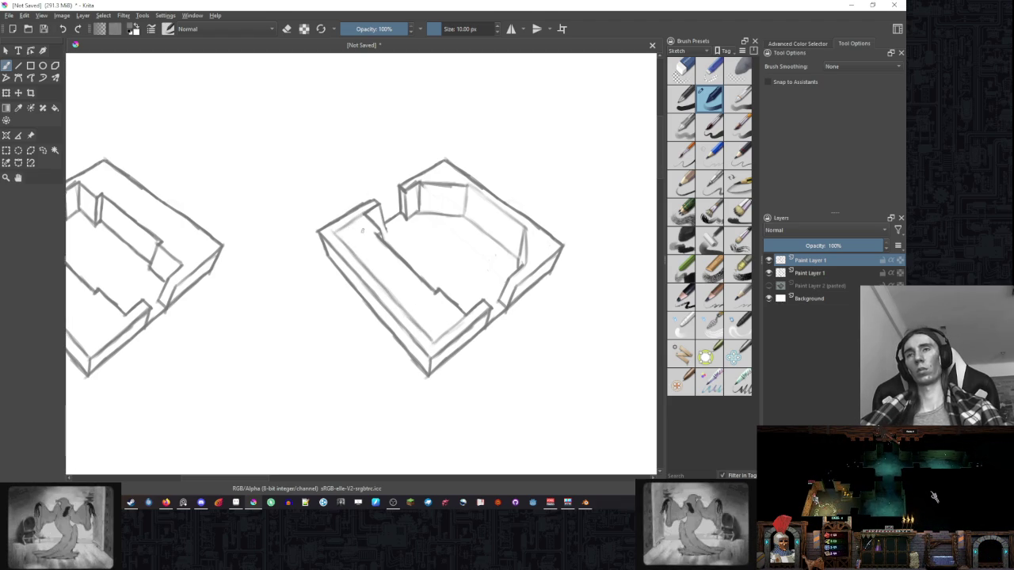
left_click_drag(363, 225, 362, 257)
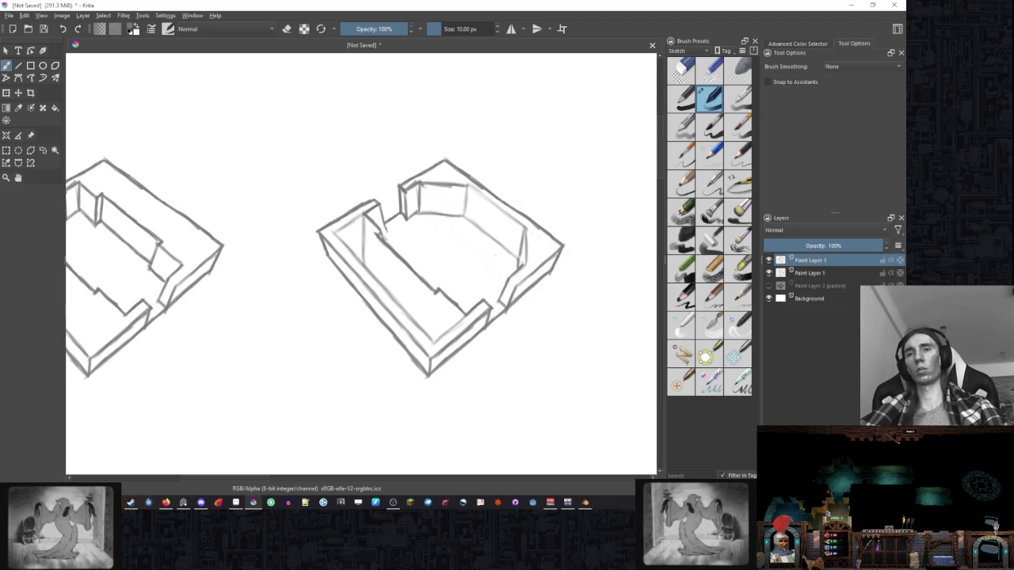
scroll(365, 262, "down", 3)
right_click(453, 259)
left_click_drag(388, 187, 375, 207)
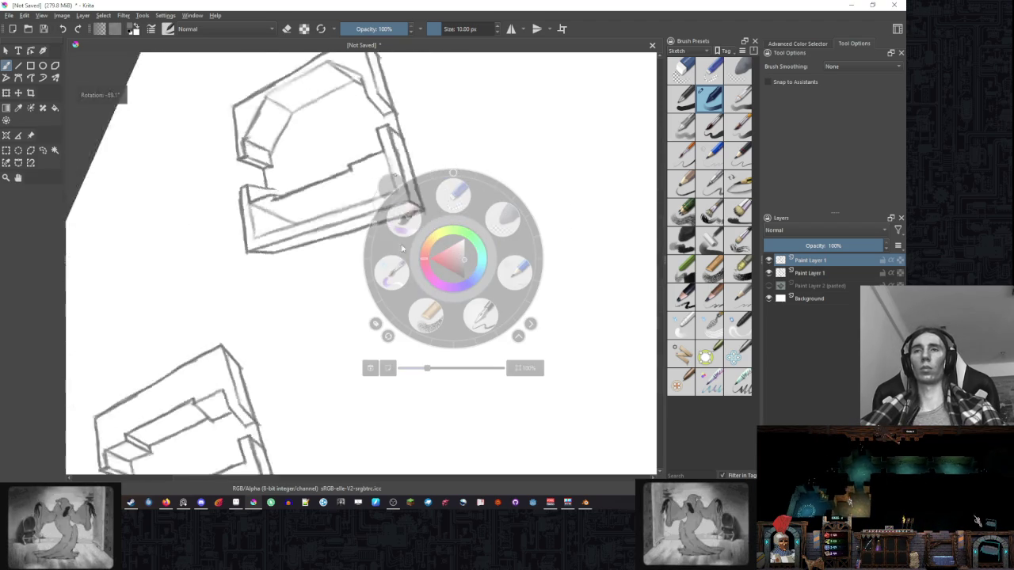
Recentre the room sketches, reset canvas rotation to 0°, and switch to eraser mode.
left_click(318, 163)
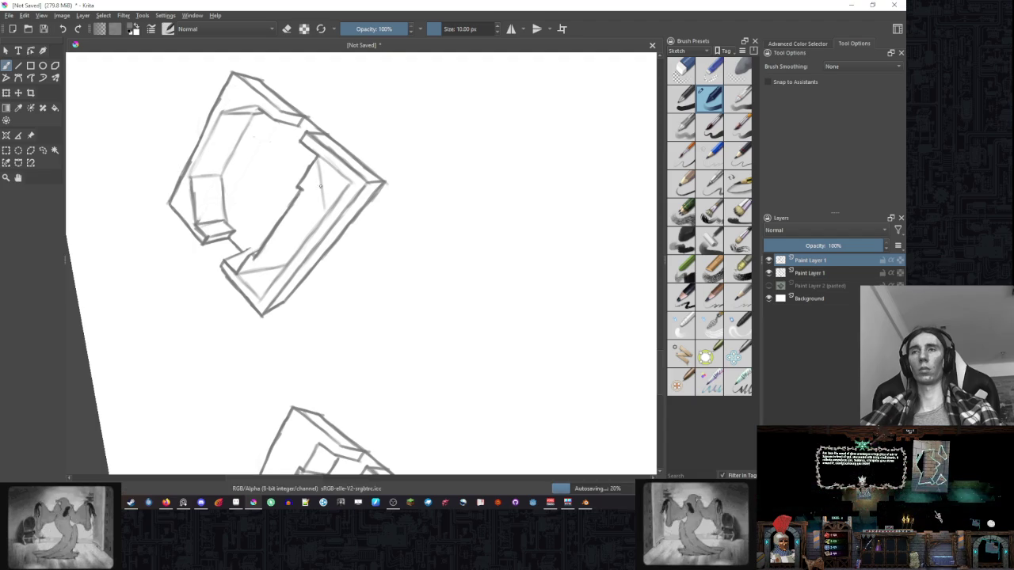
left_click_drag(320, 179, 417, 197)
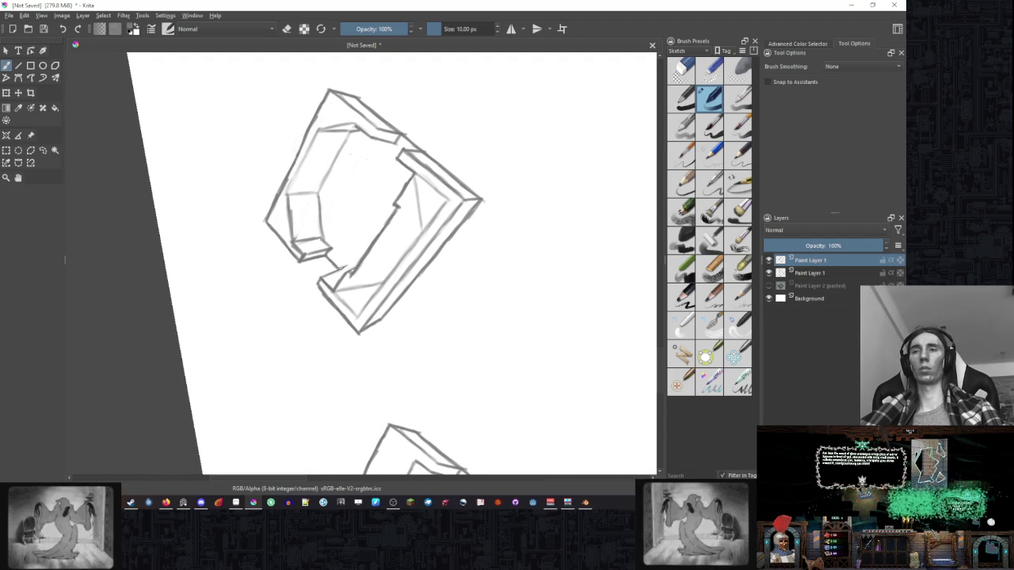
right_click(340, 280)
left_click_drag(277, 206, 342, 191)
left_click(333, 230)
key("e")
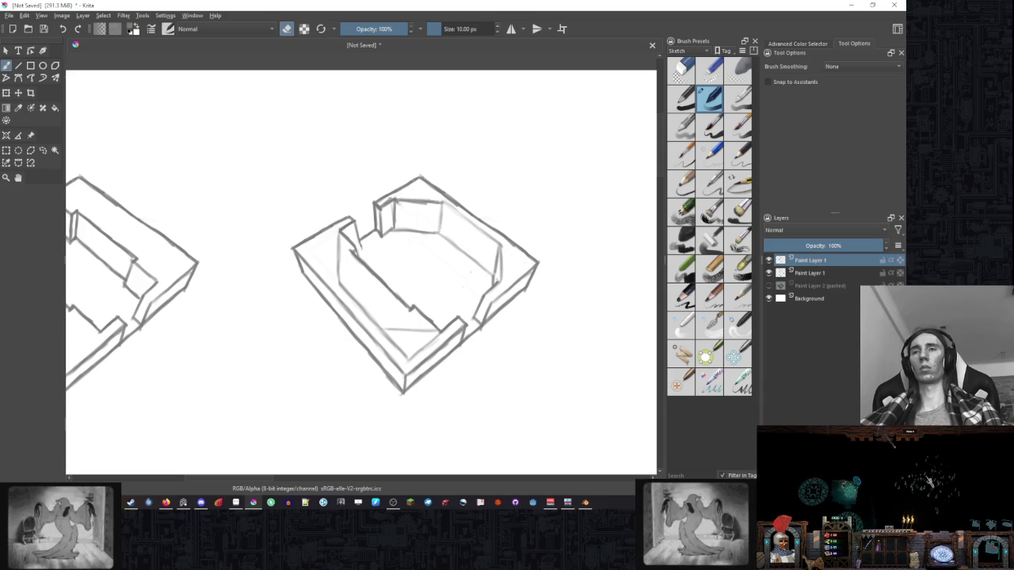
Erase the diagonal line inside the octagonal room, then return to drawing mode.
key("e")
key("e")
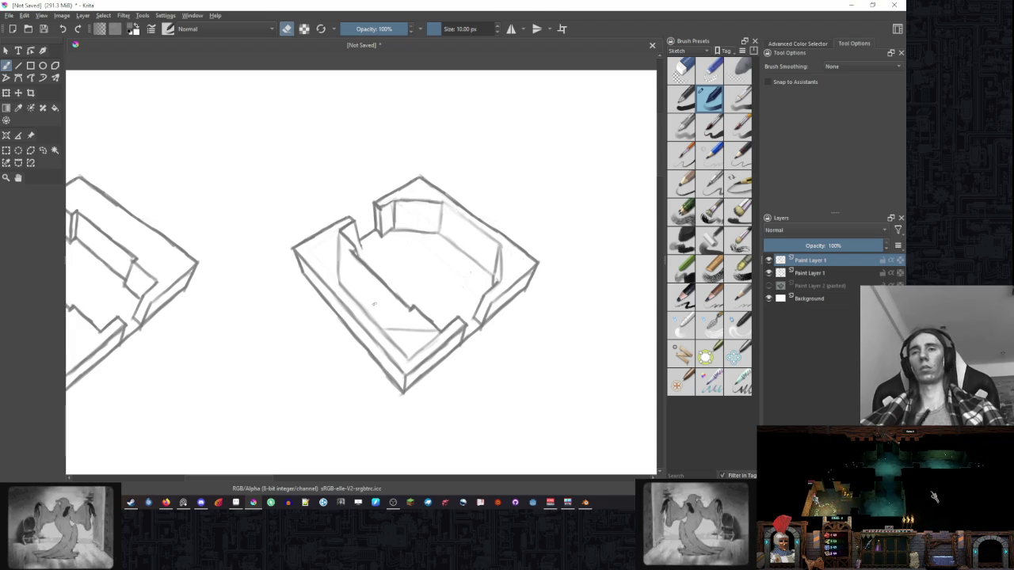
left_click_drag(380, 286, 385, 242)
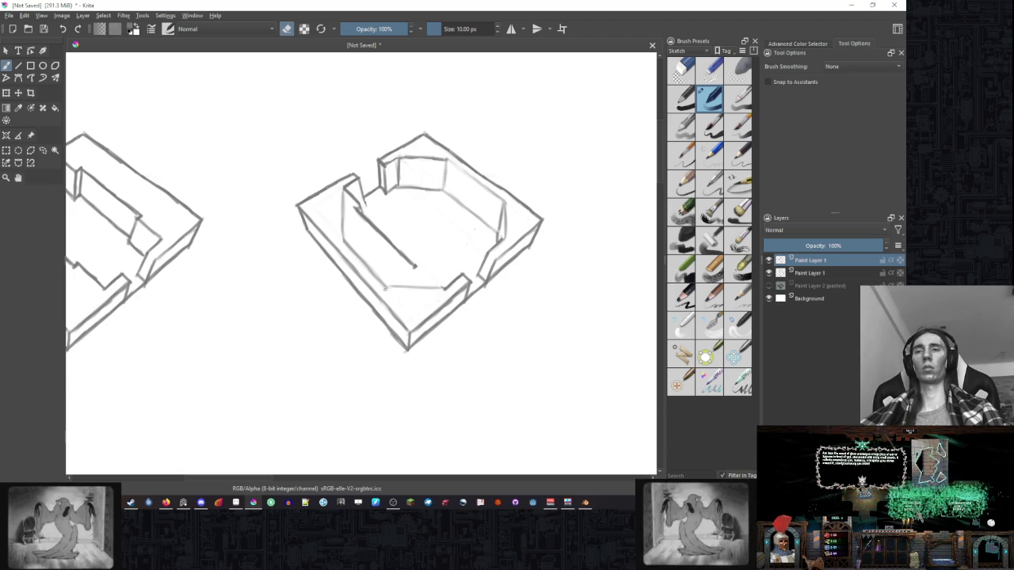
left_click_drag(385, 289, 376, 306)
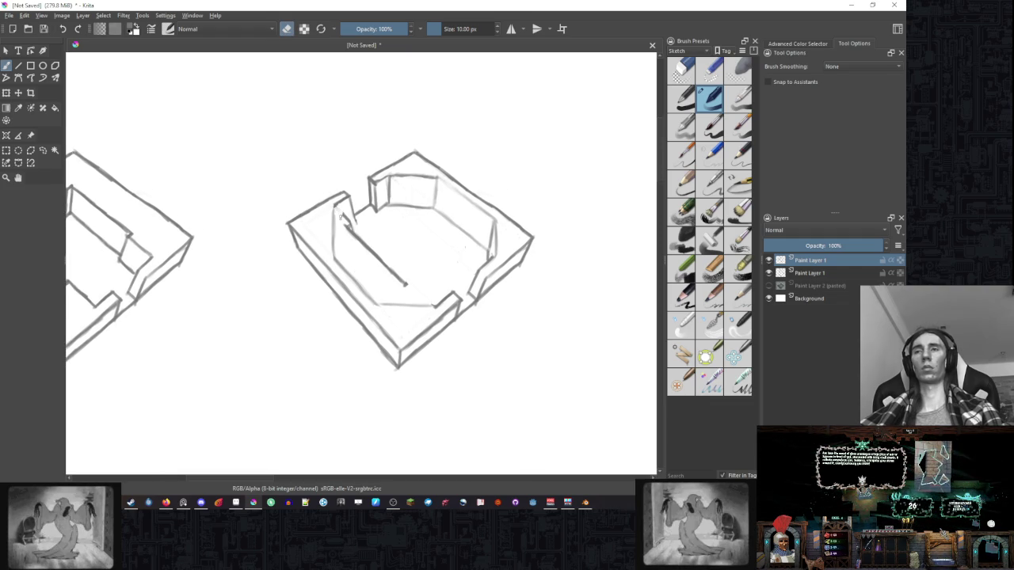
left_click_drag(347, 229, 406, 283)
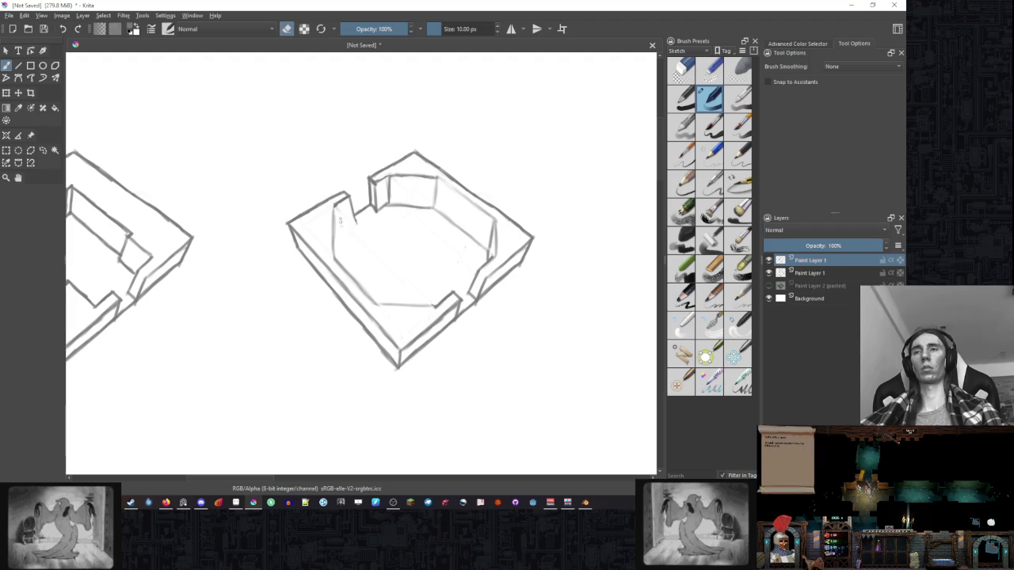
key("e")
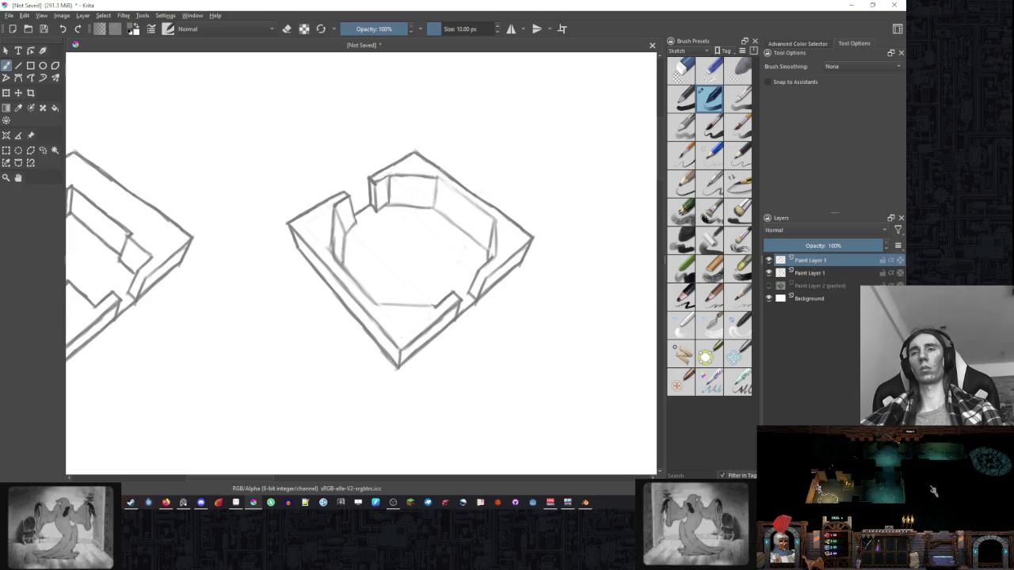
left_click_drag(440, 252, 419, 245)
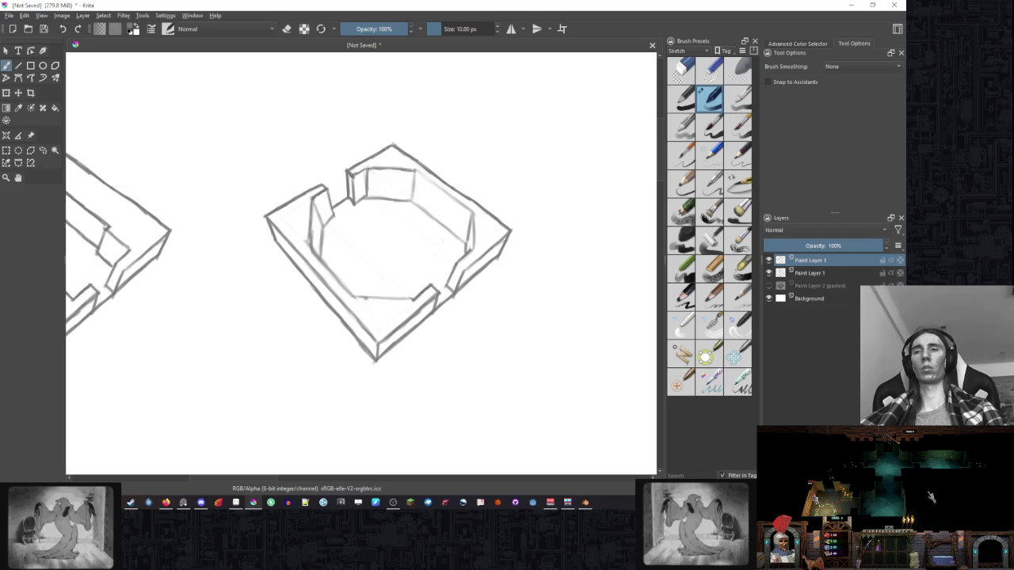
Thicken the octagonal room's inner wall lines, toggling between eraser and brush.
key("e")
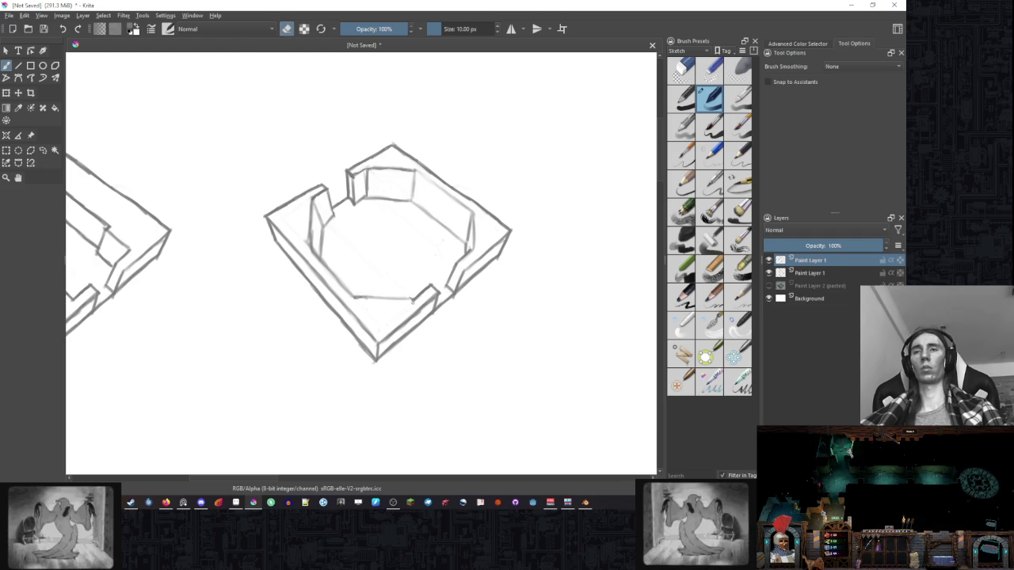
key("e")
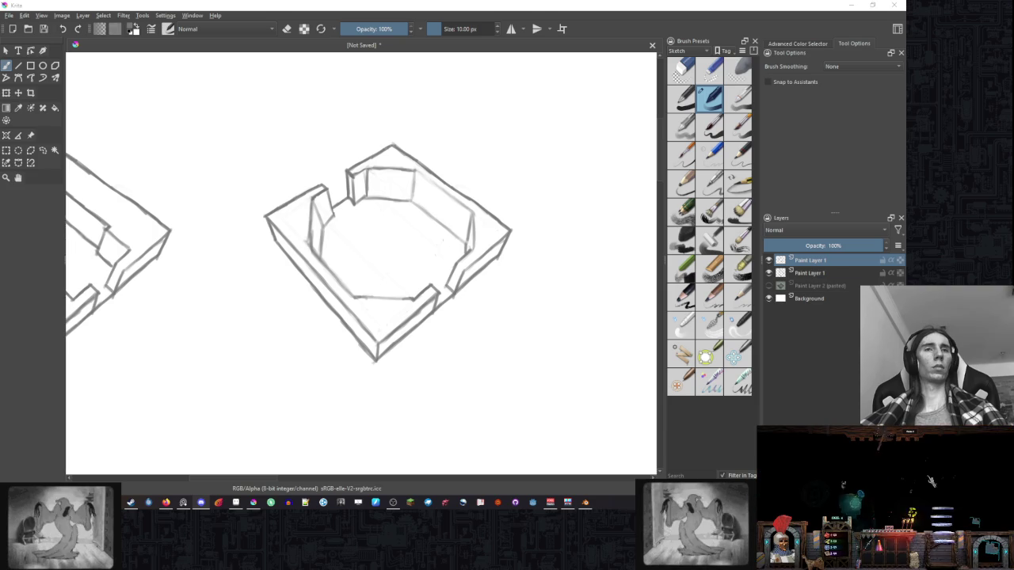
left_click_drag(436, 282, 450, 280)
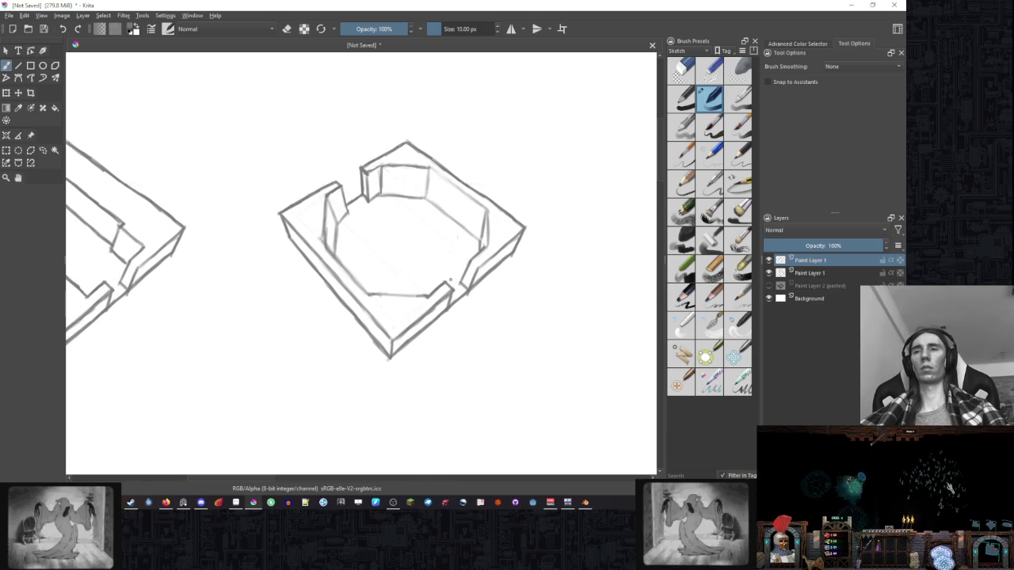
key("e")
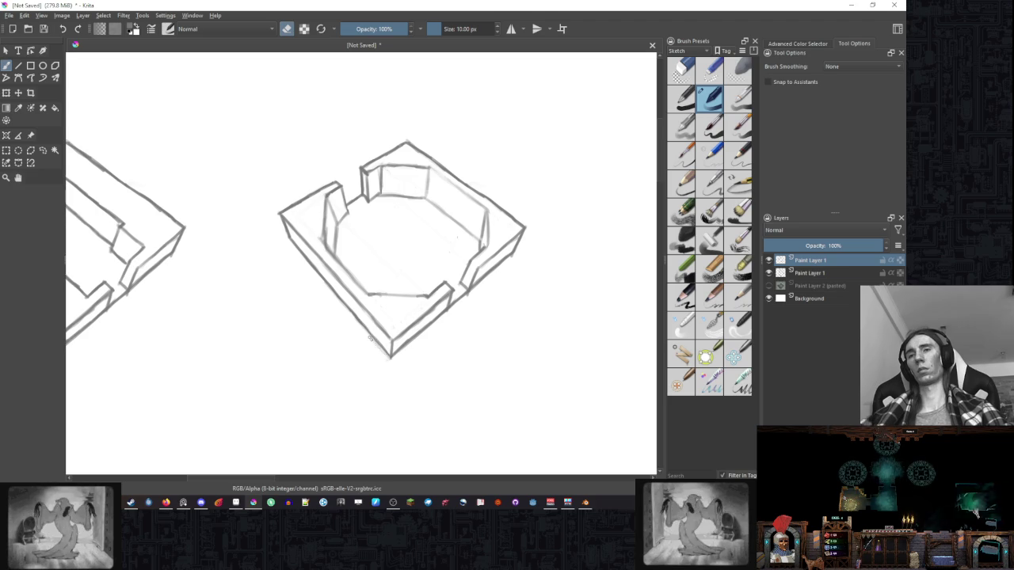
key("e")
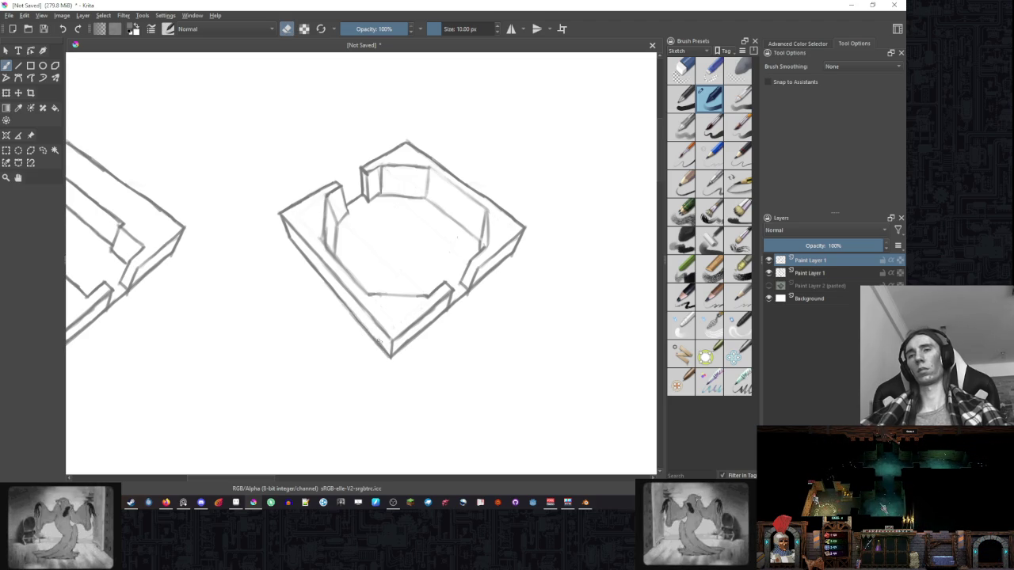
left_click_drag(376, 336, 477, 231)
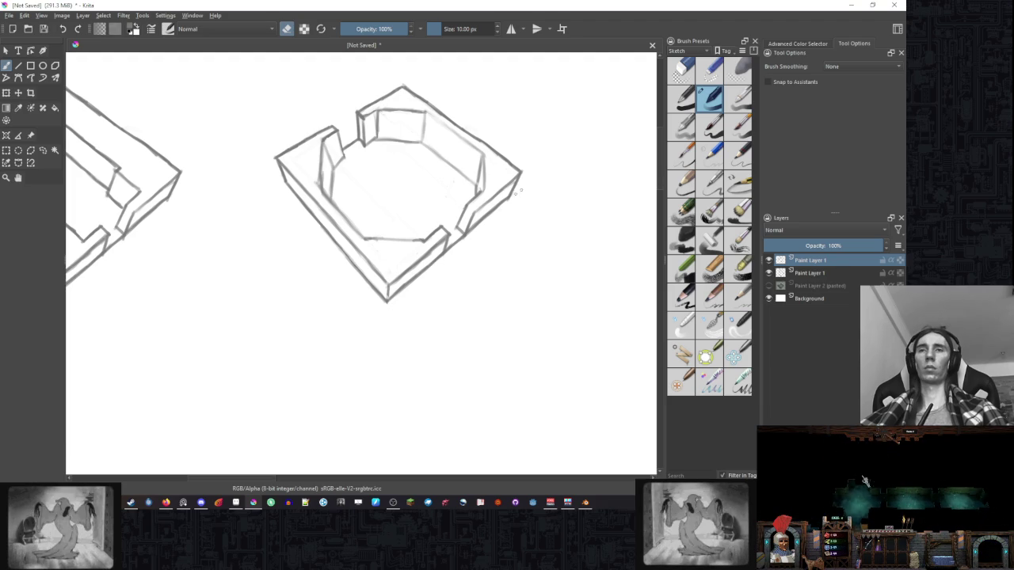
key("e")
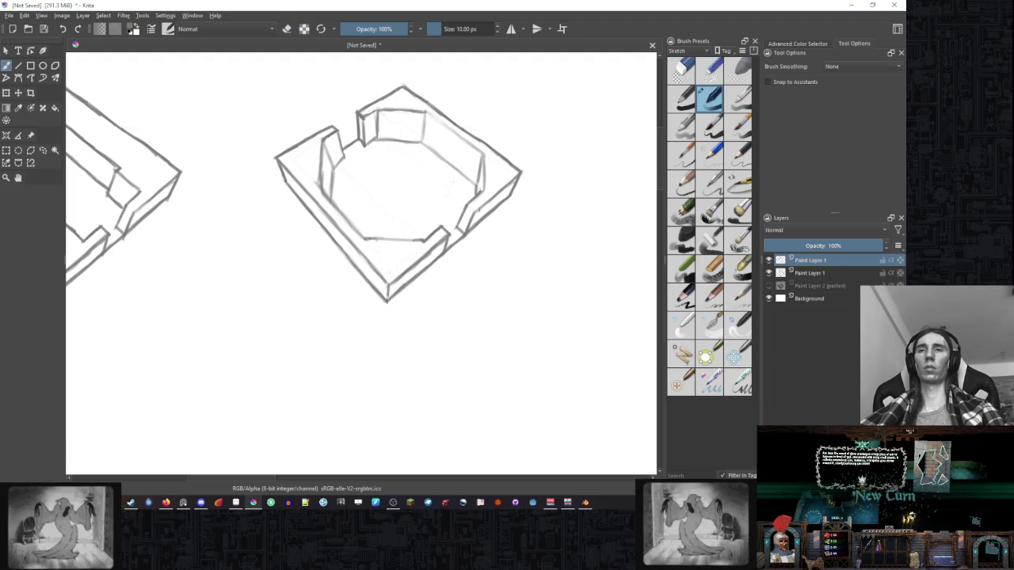
left_click_drag(431, 205, 413, 263)
key("e")
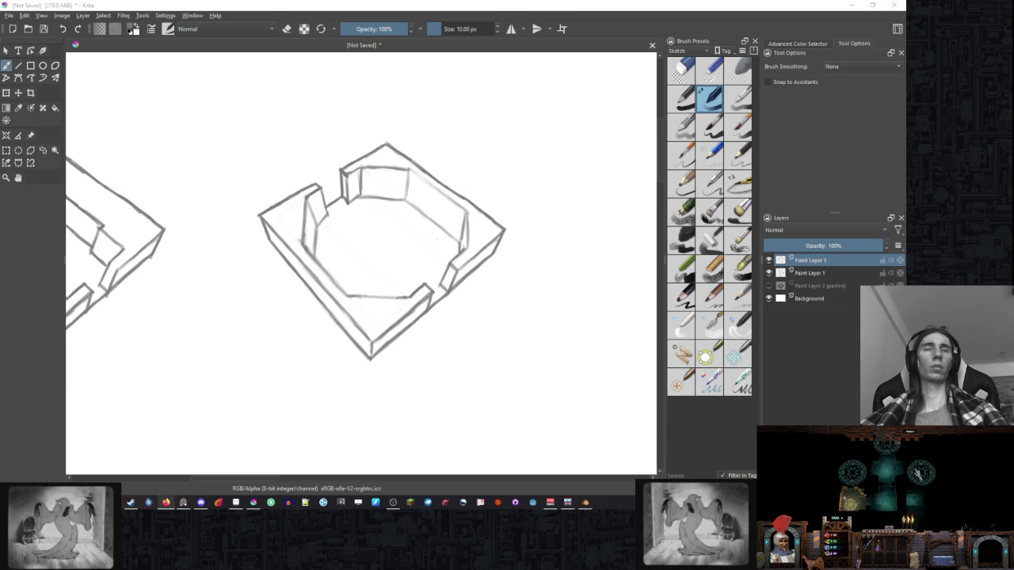
left_click_drag(270, 300, 280, 290)
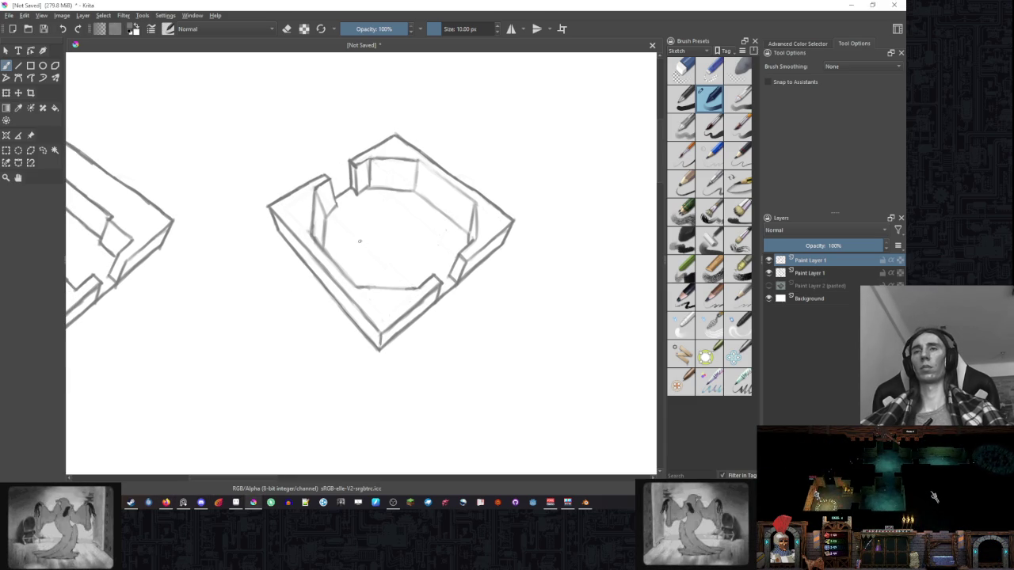
Zoom out to check, zoom back in, and sketch a star mark by the back-right wall.
scroll(357, 242, "down", 1)
scroll(404, 236, "down", 3)
scroll(443, 233, "down", 2)
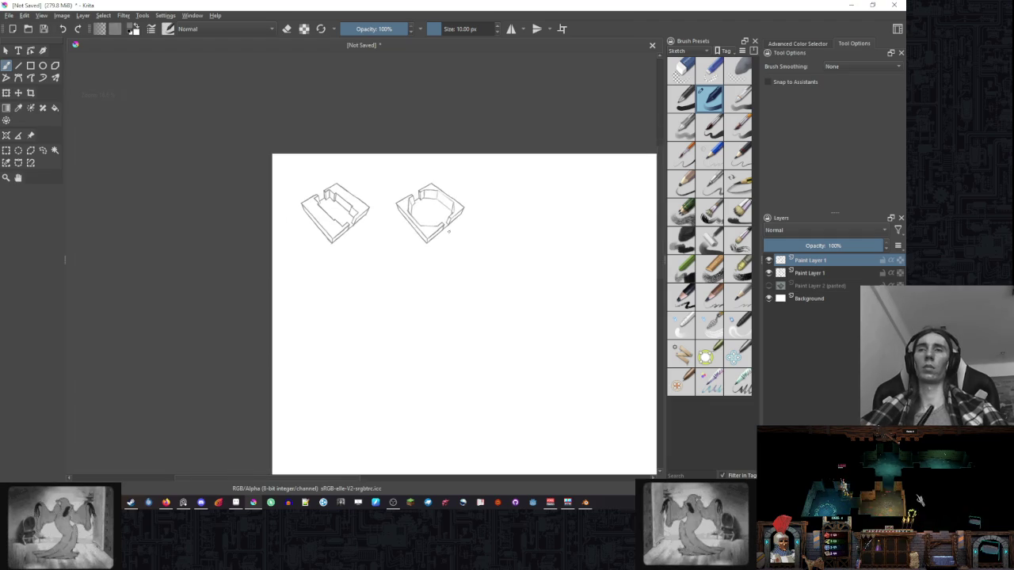
scroll(446, 222, "up", 3)
scroll(475, 225, "up", 2)
scroll(410, 243, "up", 1)
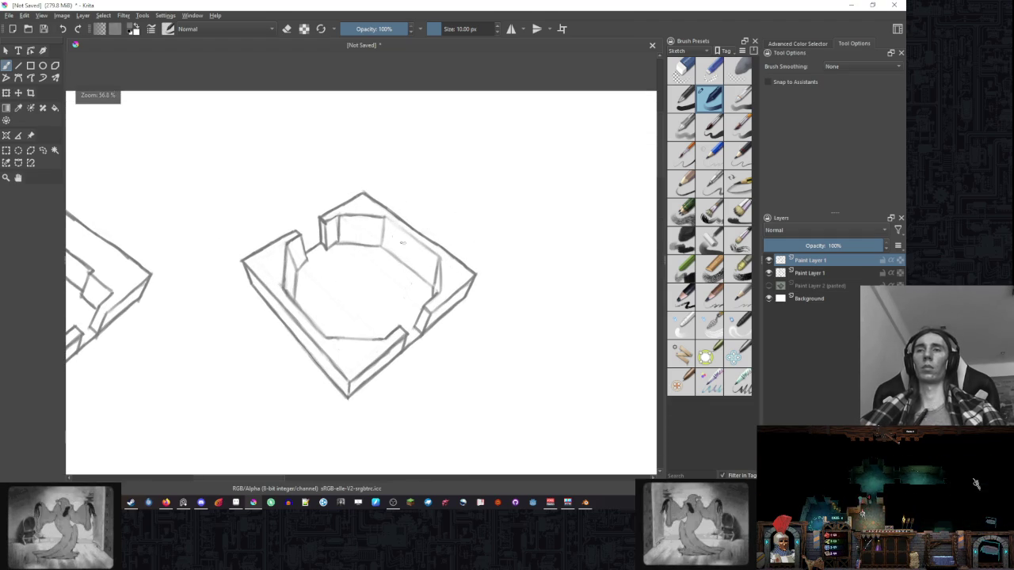
mouse_move(410, 243)
left_mouse_down()
mouse_move(423, 223)
mouse_move(396, 228)
left_mouse_up()
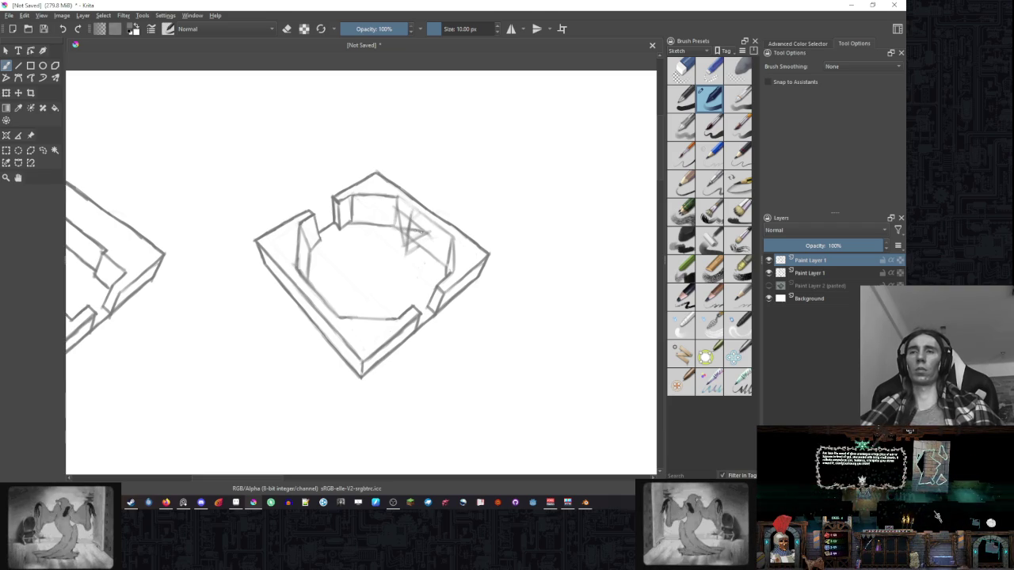
left_click_drag(396, 207, 426, 234)
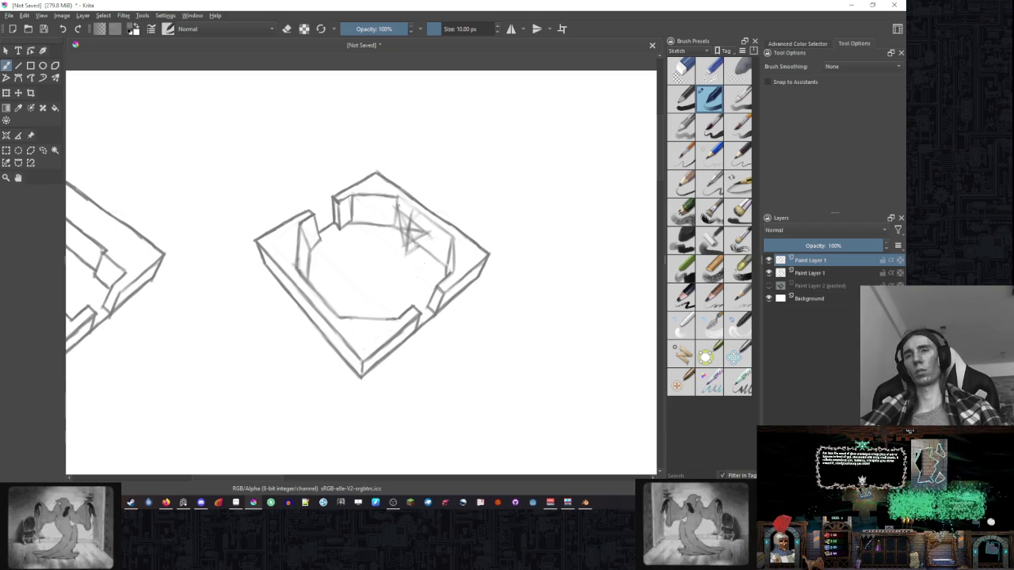
Darken the star mark's centre with added strokes, ending back in drawing mode.
key("e")
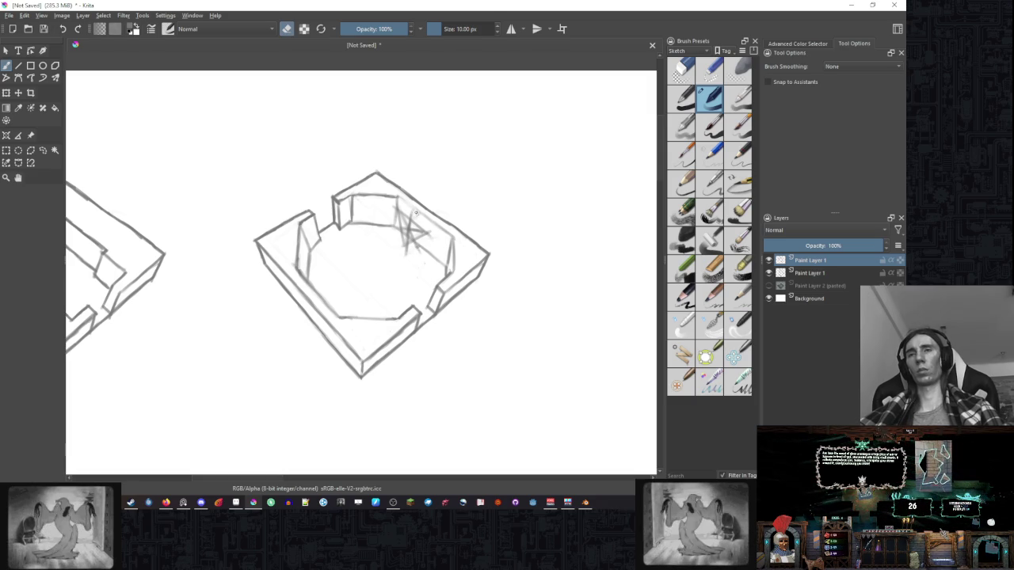
key("e")
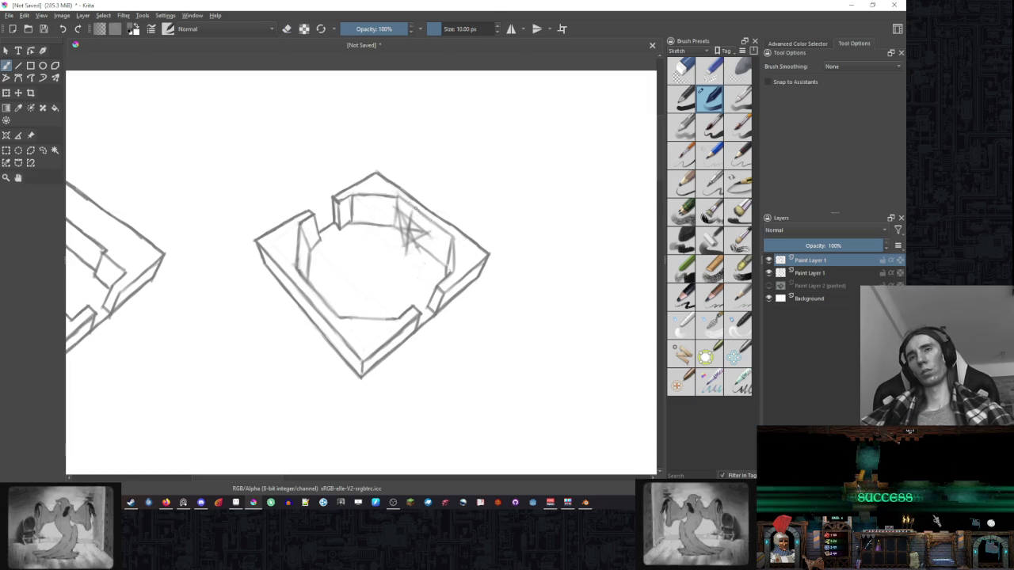
key("e")
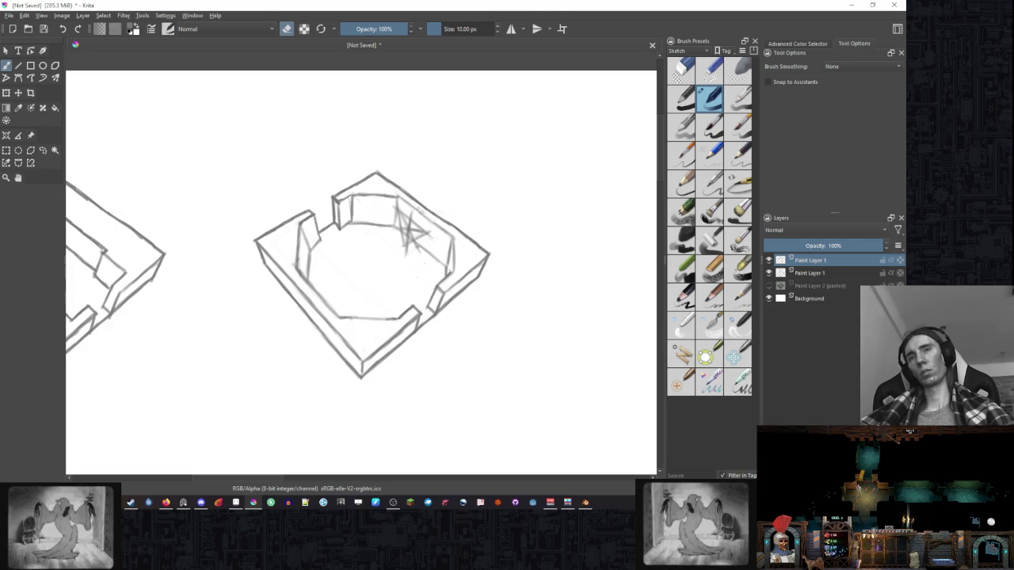
key("e")
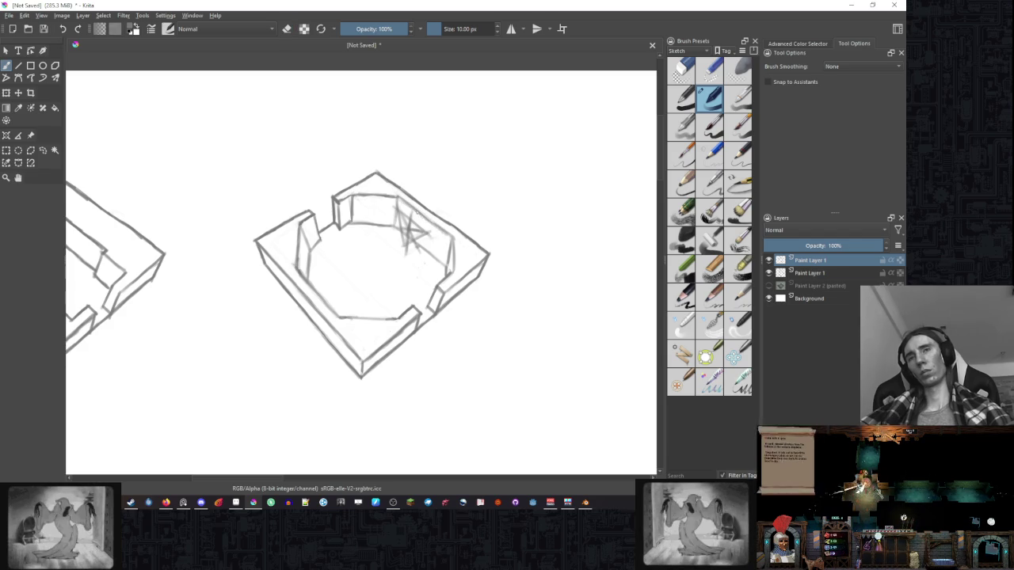
key("e")
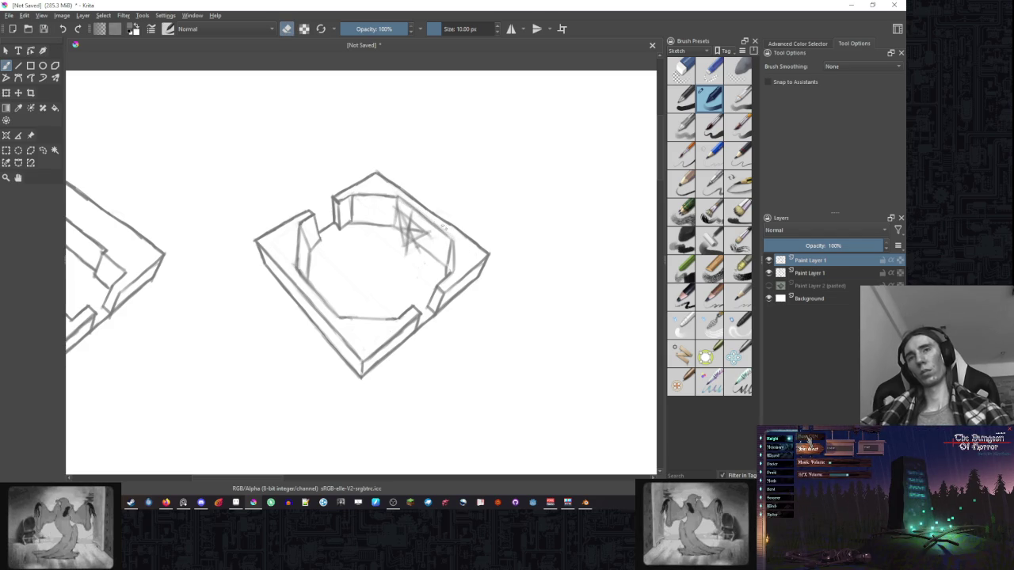
key("e")
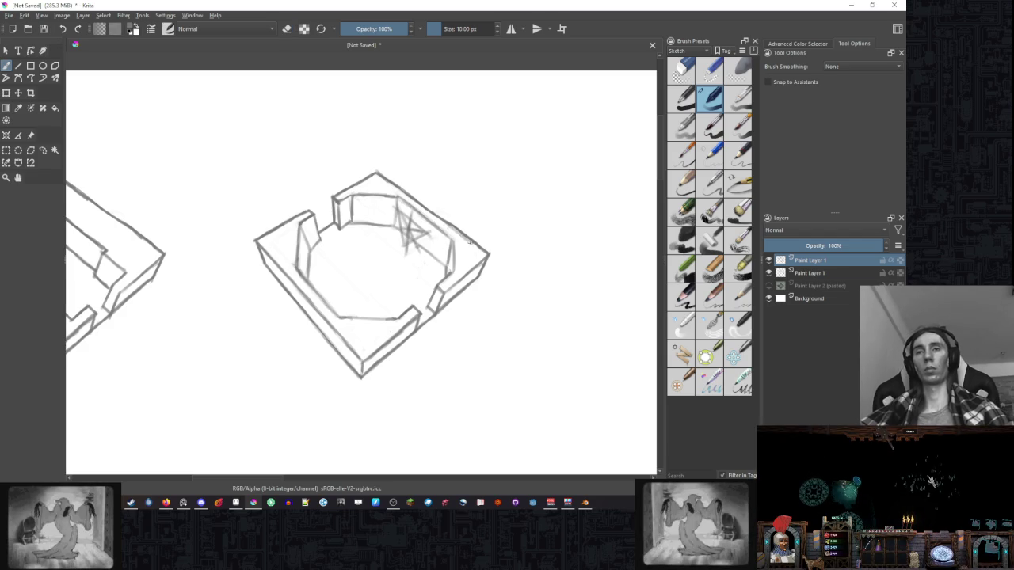
key("e")
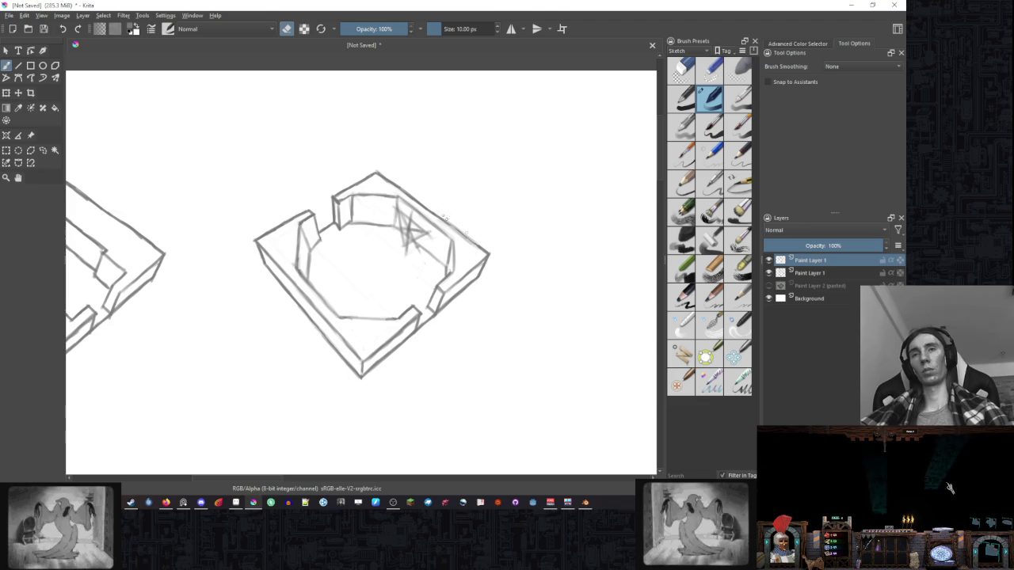
left_click_drag(418, 233, 434, 200)
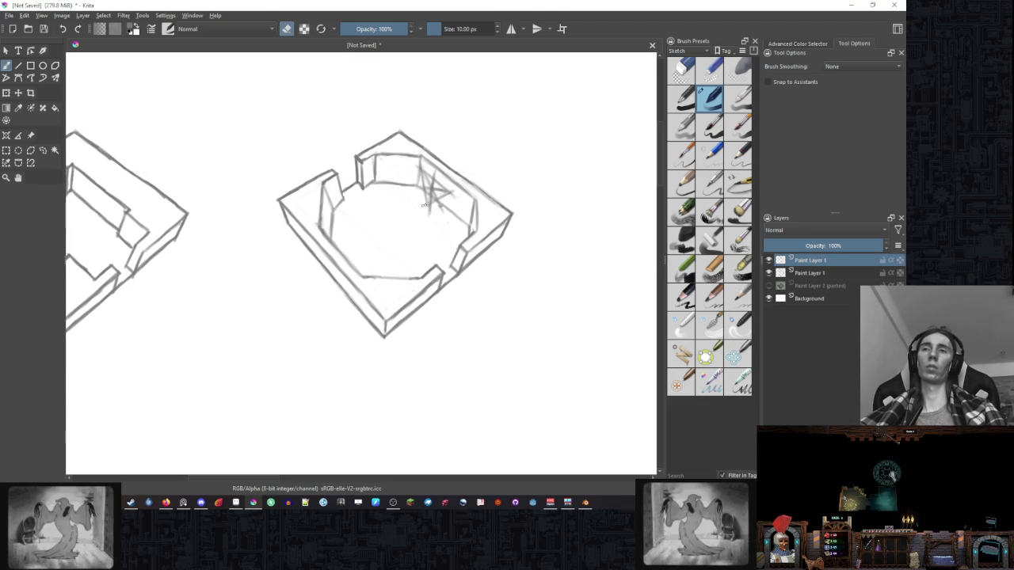
key("e")
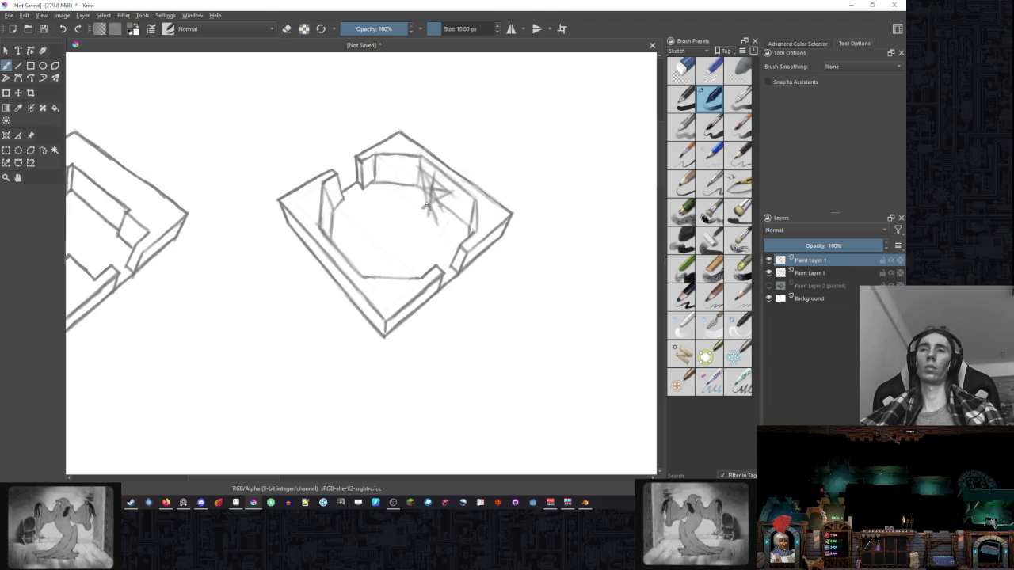
Add faint crossing shading strokes to the floor's left side.
scroll(426, 210, "down", 1)
scroll(444, 198, "down", 2)
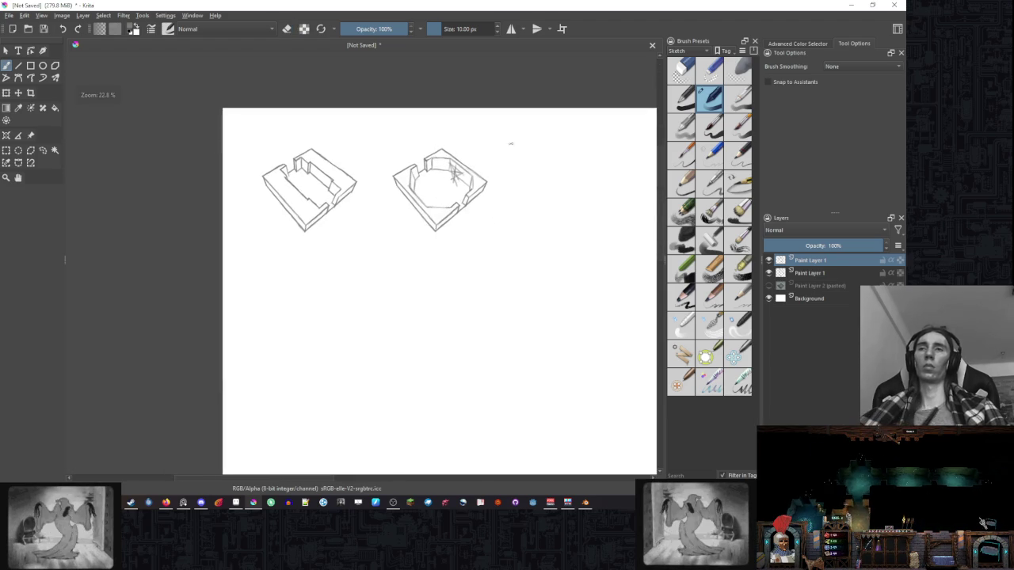
scroll(475, 186, "down", 1)
scroll(444, 190, "up", 2)
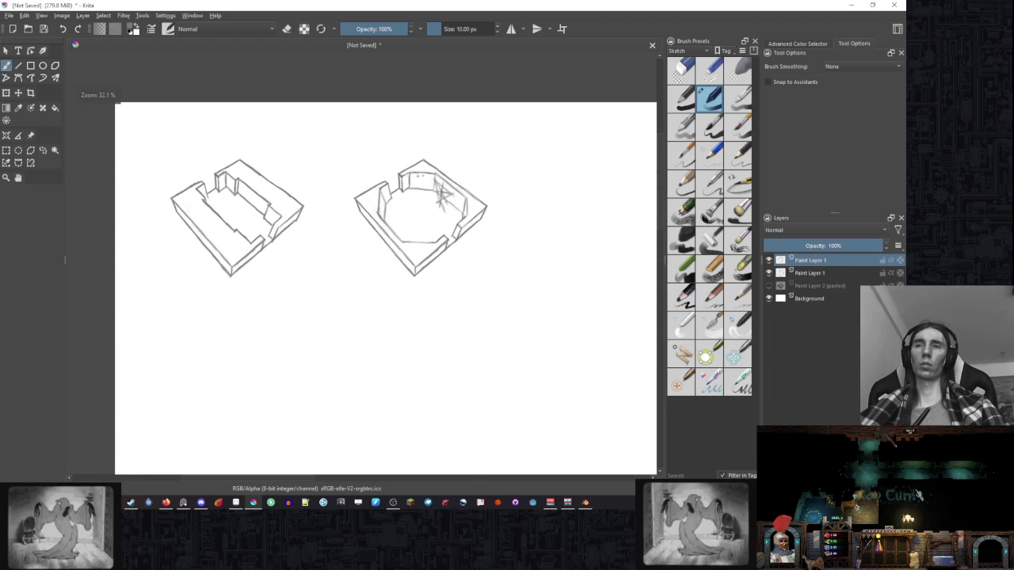
scroll(431, 193, "up", 1)
scroll(420, 216, "up", 1)
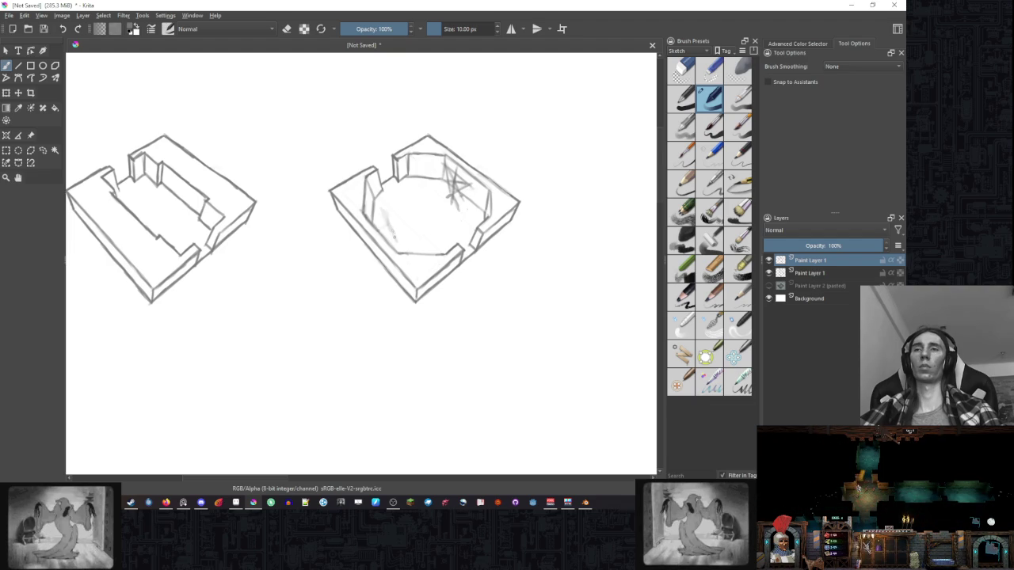
mouse_move(394, 235)
left_mouse_down()
mouse_move(389, 228)
mouse_move(400, 235)
left_mouse_up()
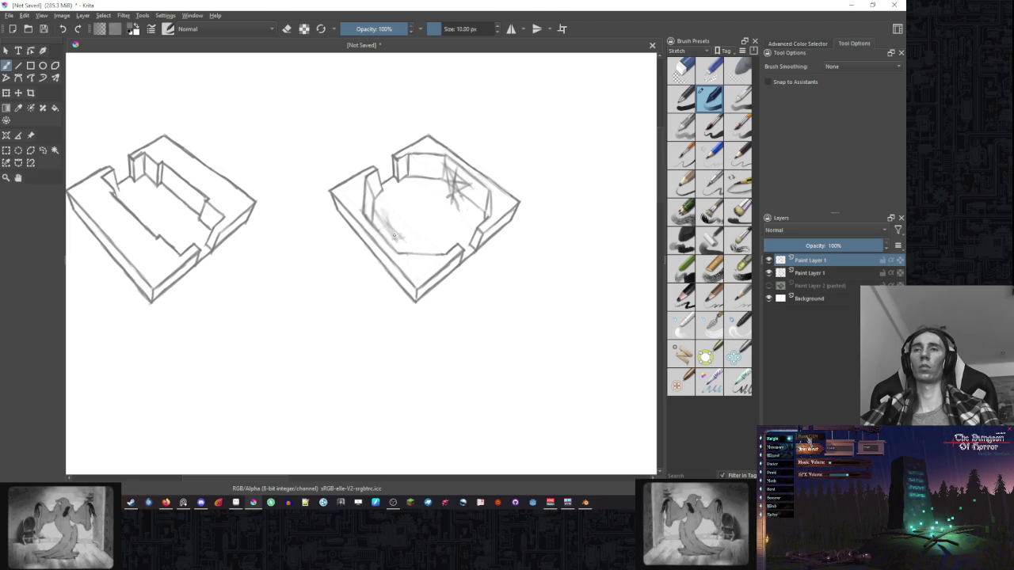
left_click_drag(382, 215, 398, 239)
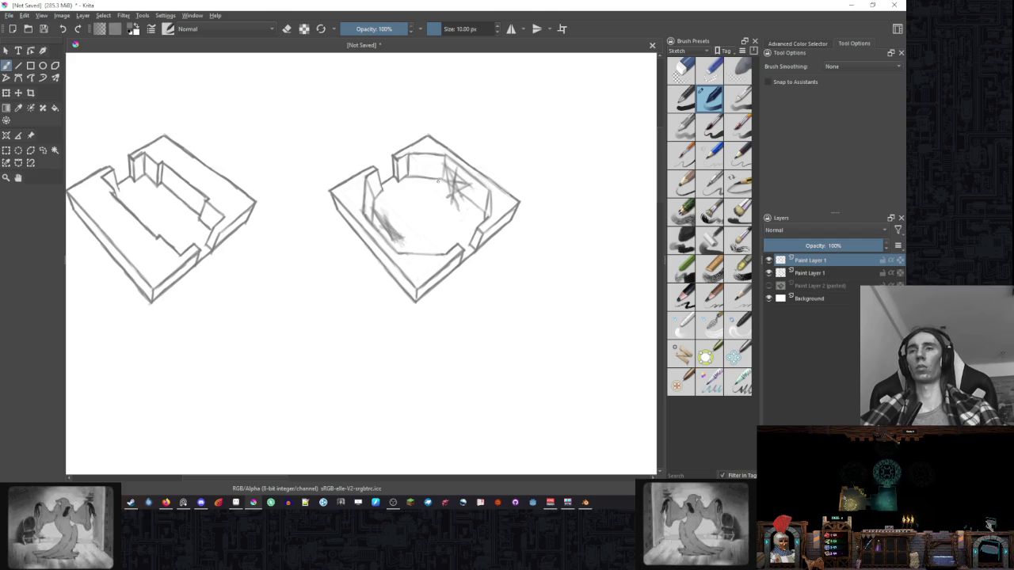
Switch to eraser mode and recentre both room sketches in view.
key("e")
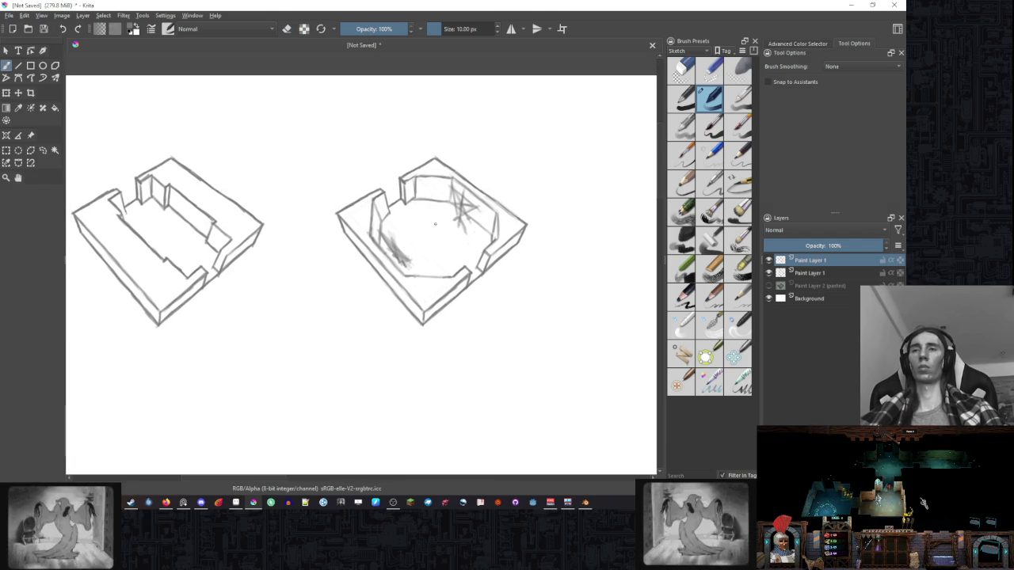
scroll(402, 265, "down", 3)
scroll(510, 165, "up", 2)
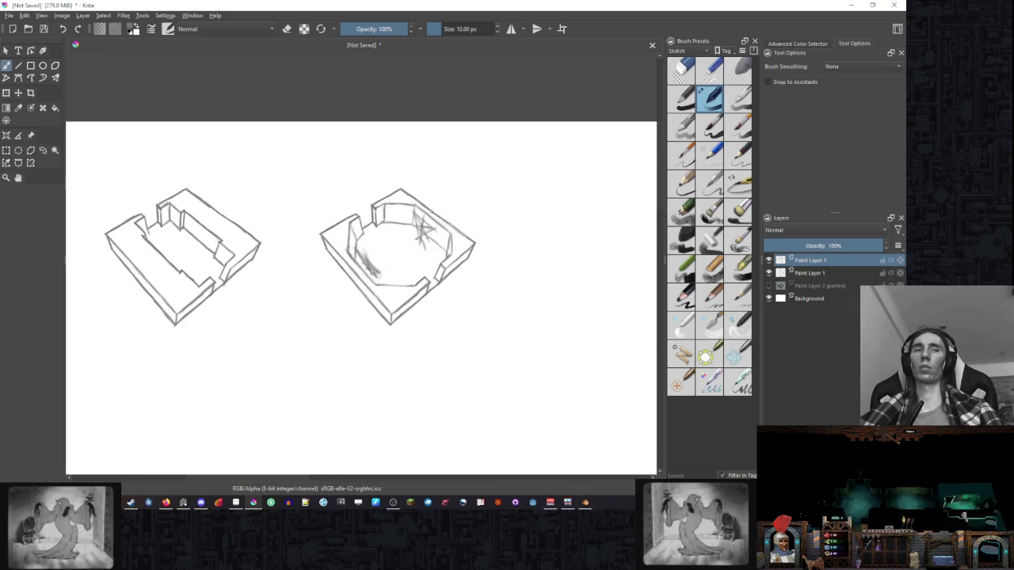
left_click_drag(415, 229, 424, 224)
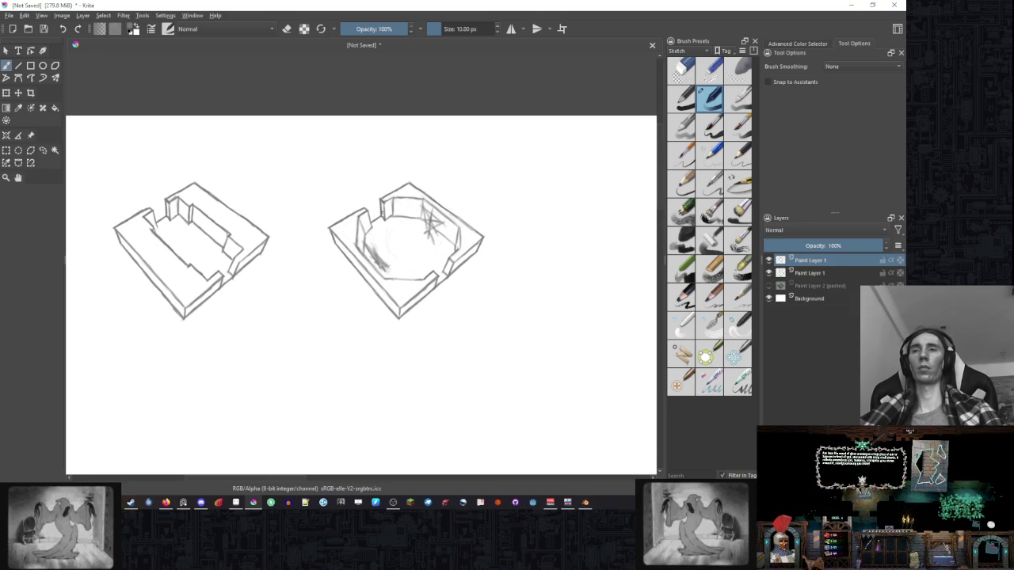
Draw a ritual circle with crossing star lines on the floor, cleaning up with the eraser.
left_click_drag(372, 238, 430, 260)
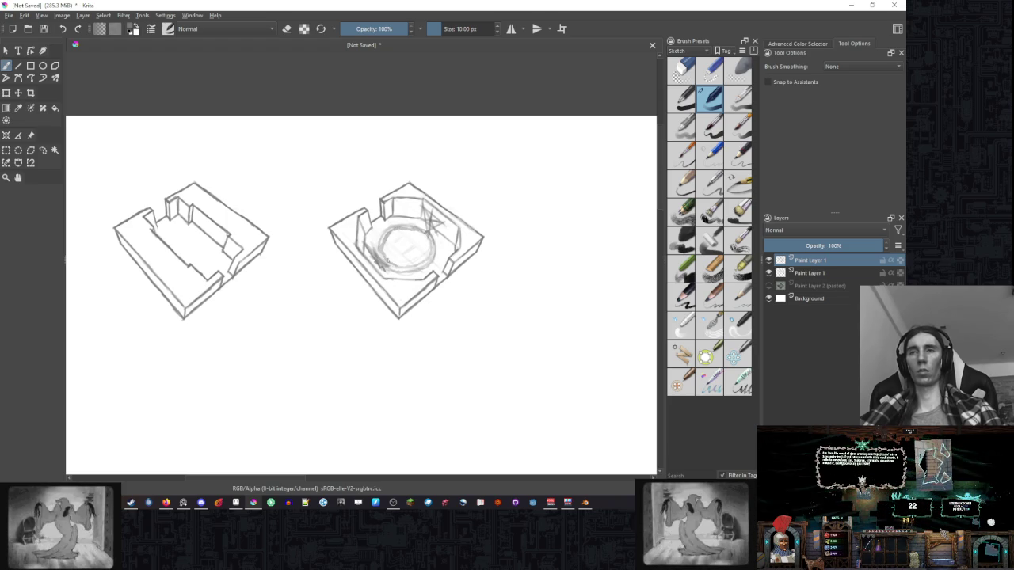
key("e")
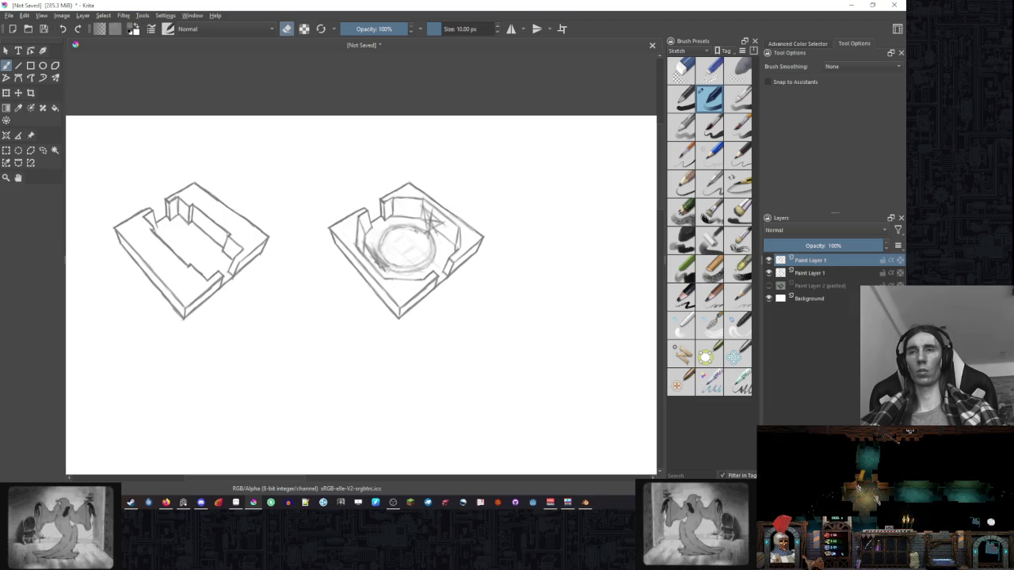
key("e")
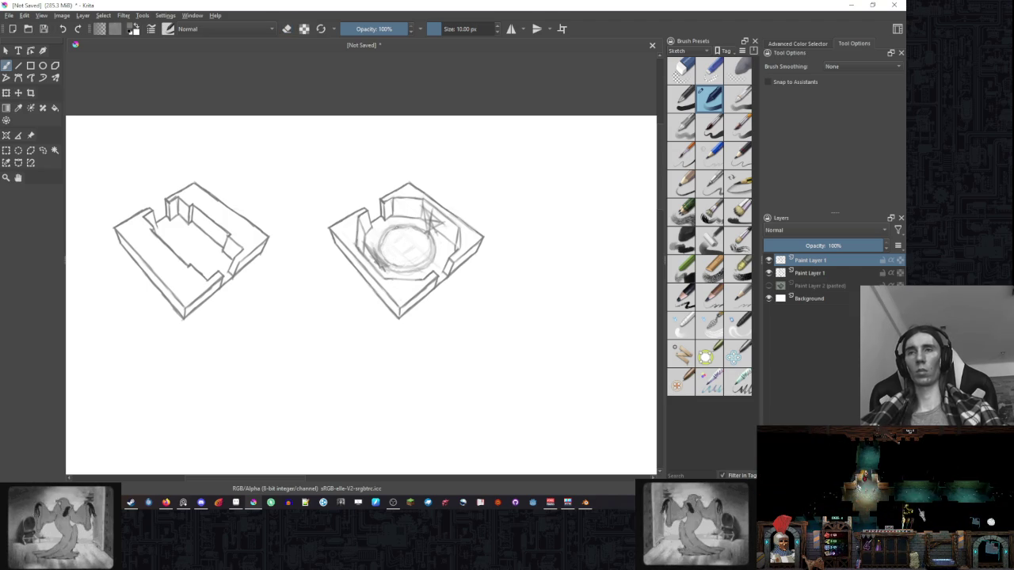
key("e")
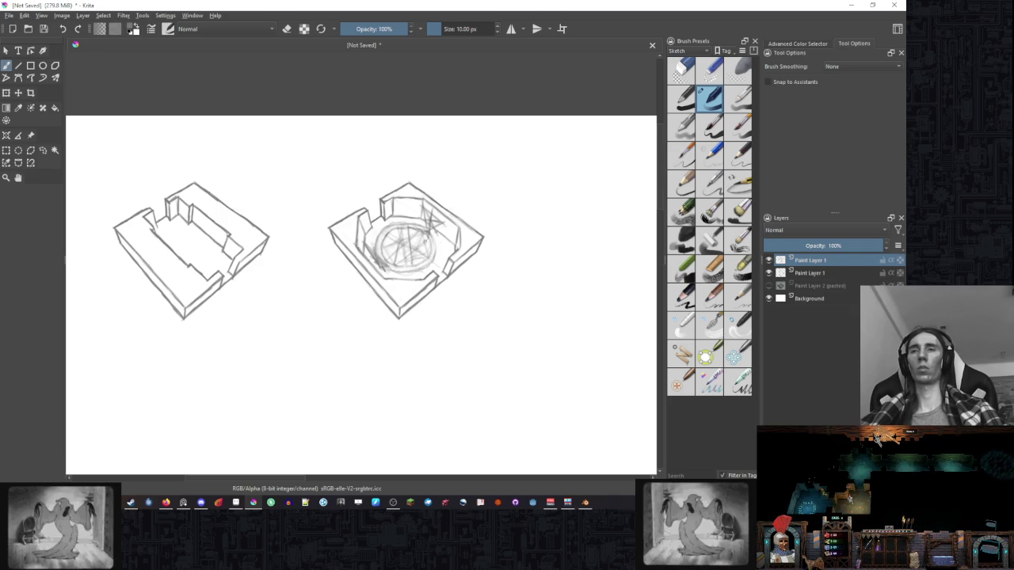
scroll(507, 192, "down", 2)
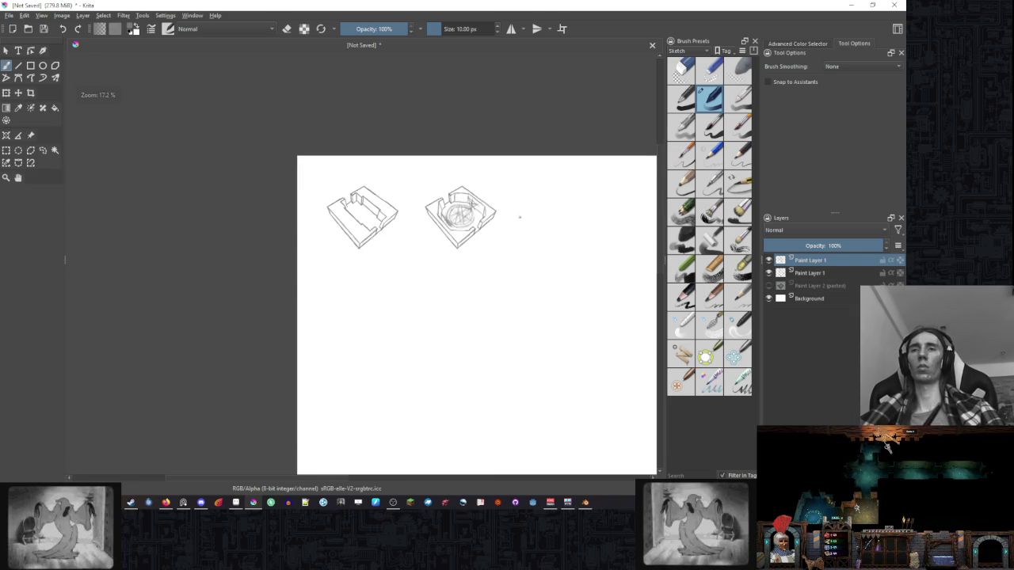
scroll(481, 225, "up", 2)
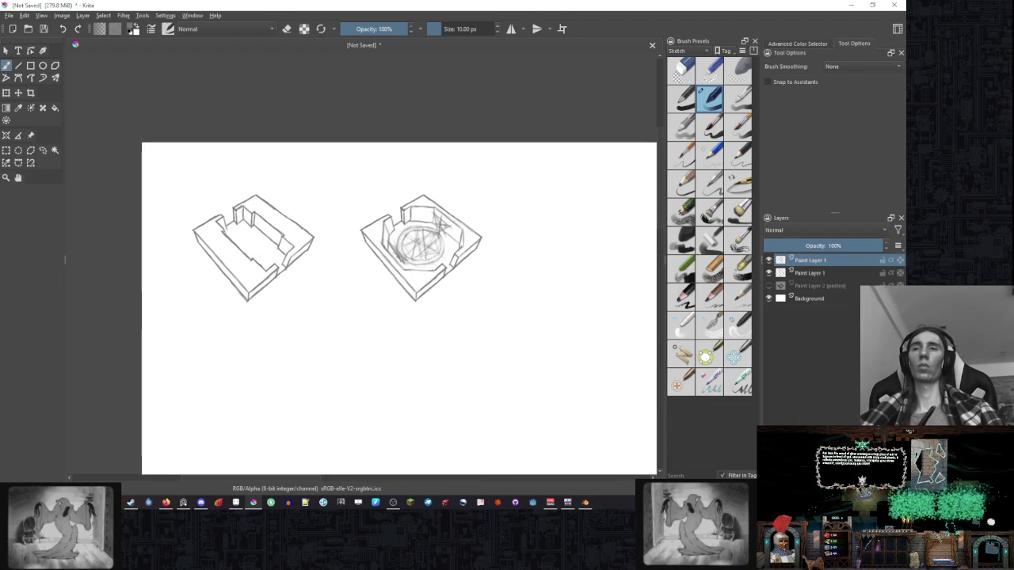
left_click_drag(471, 170, 449, 211)
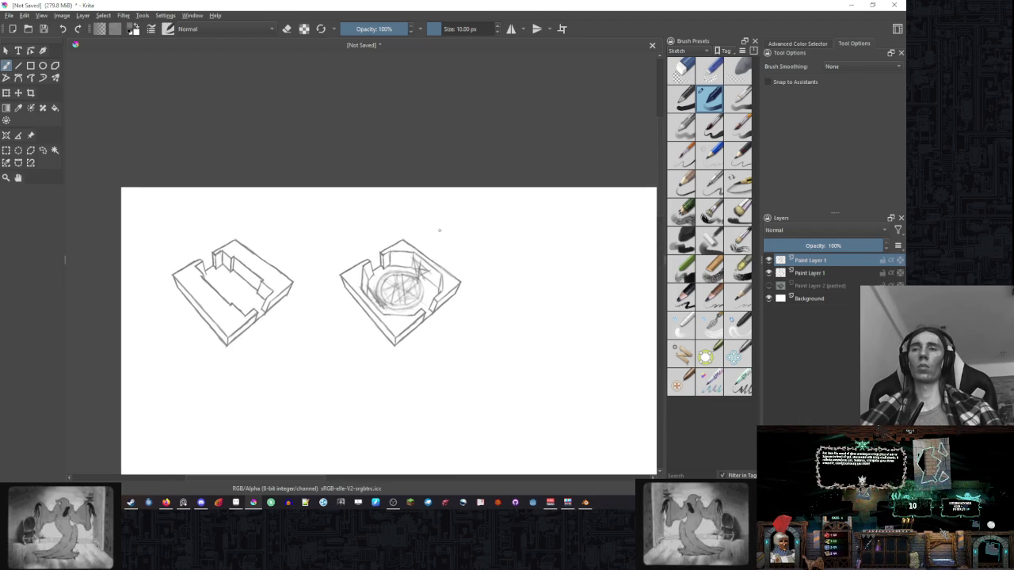
scroll(378, 280, "up", 1)
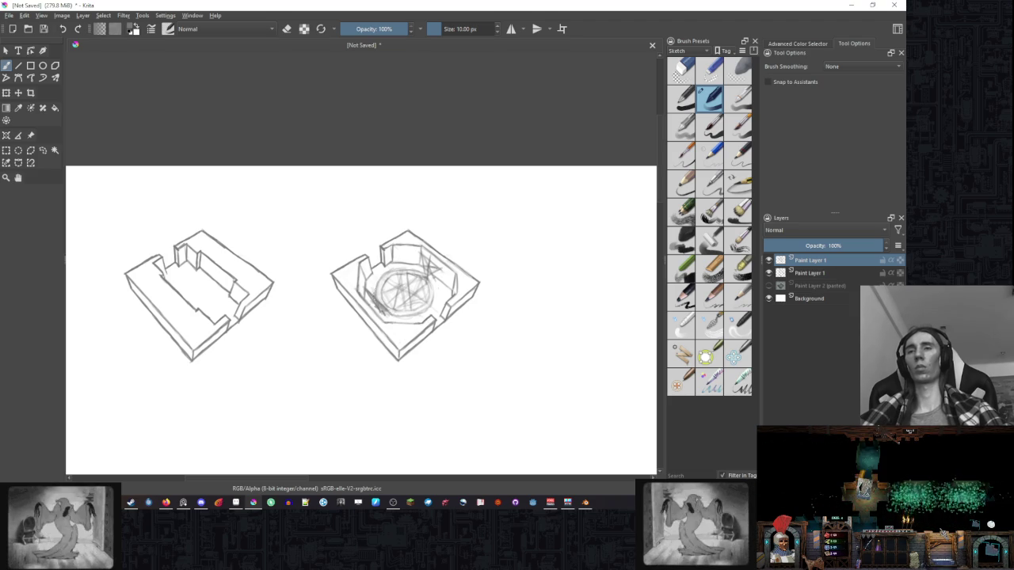
scroll(482, 230, "down", 3)
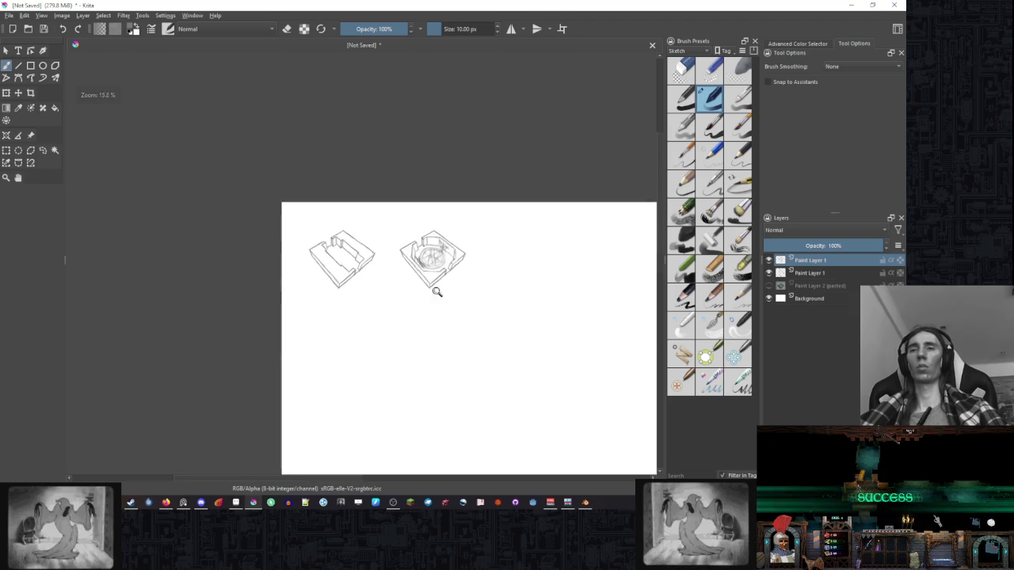
scroll(482, 229, "down", 1)
scroll(482, 230, "up", 2)
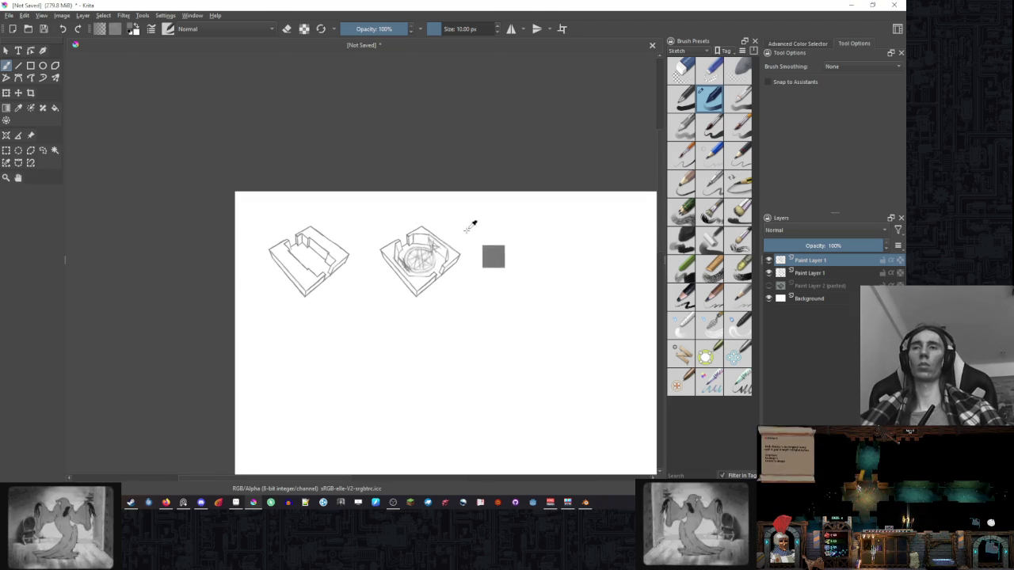
scroll(471, 226, "up", 2)
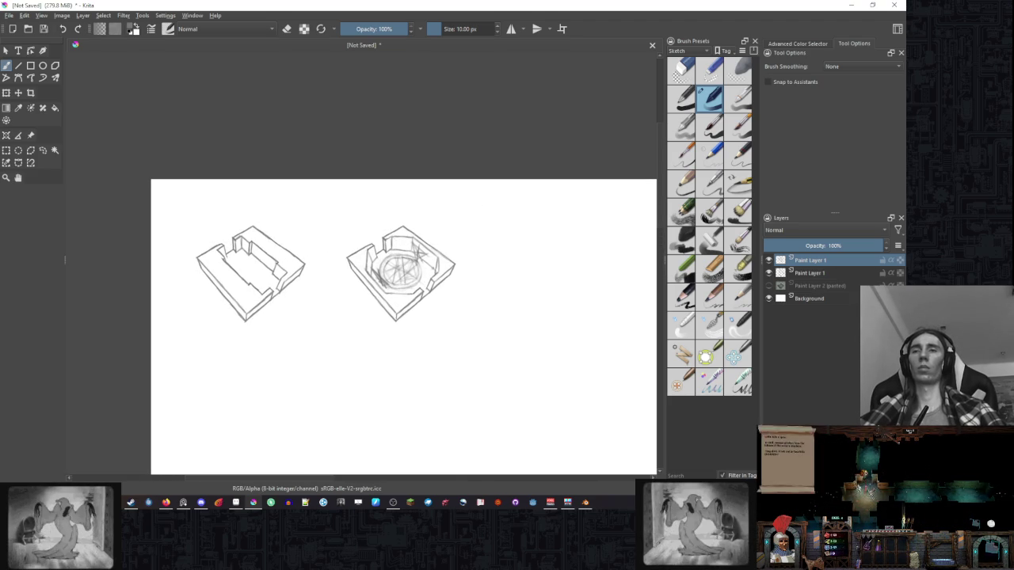
scroll(434, 269, "up", 2)
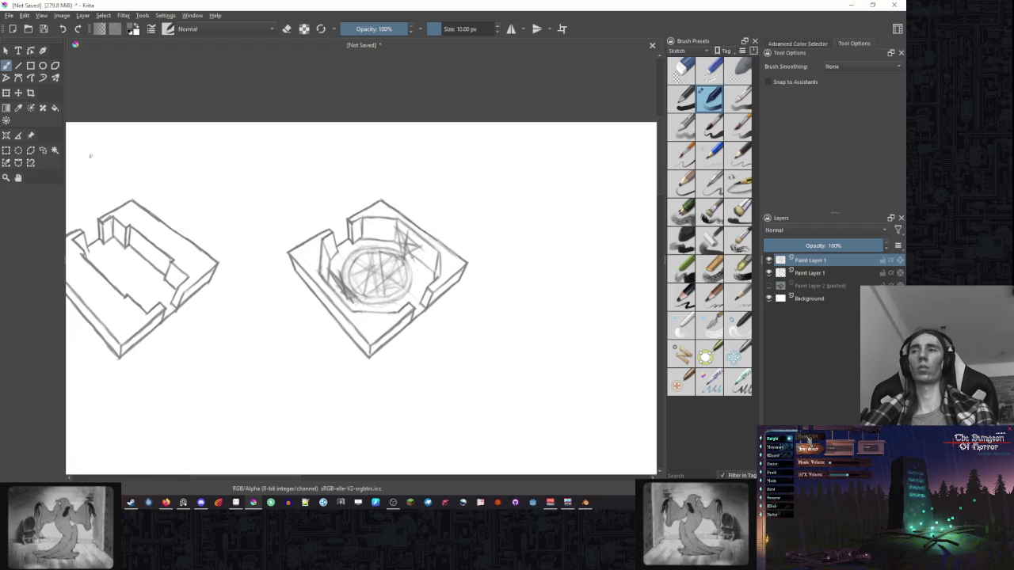
left_click(54, 109)
Fill the five outer regions around the octagonal room's walls with solid black.
right_click(493, 202)
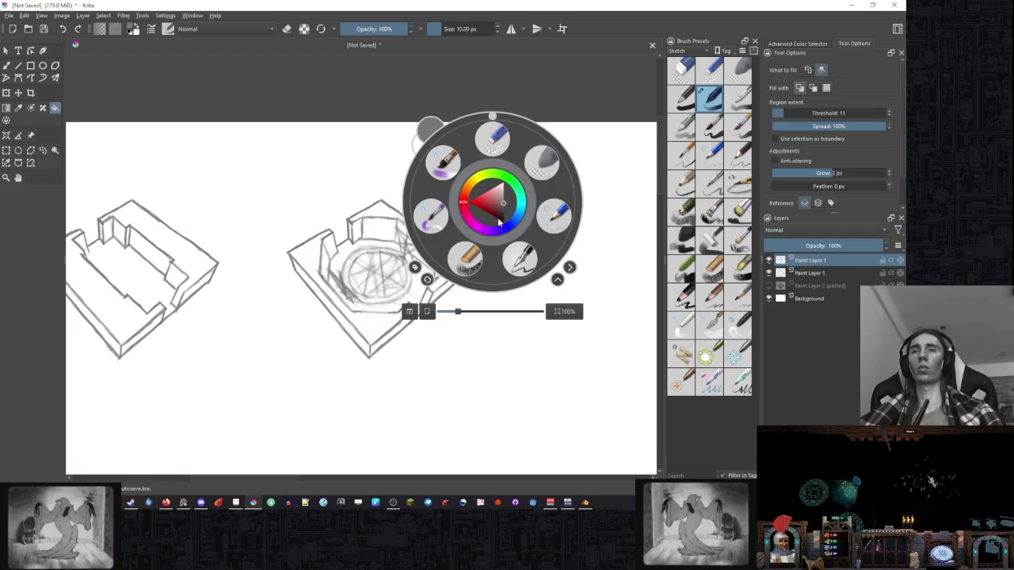
left_click(572, 151)
left_click(455, 262)
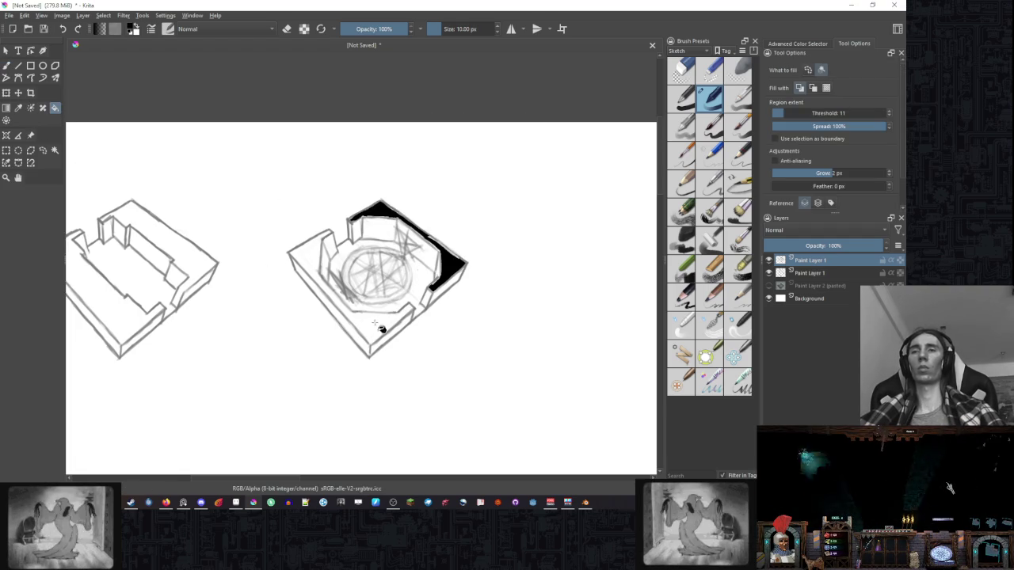
left_click(400, 321)
left_click(380, 343)
left_click(416, 321)
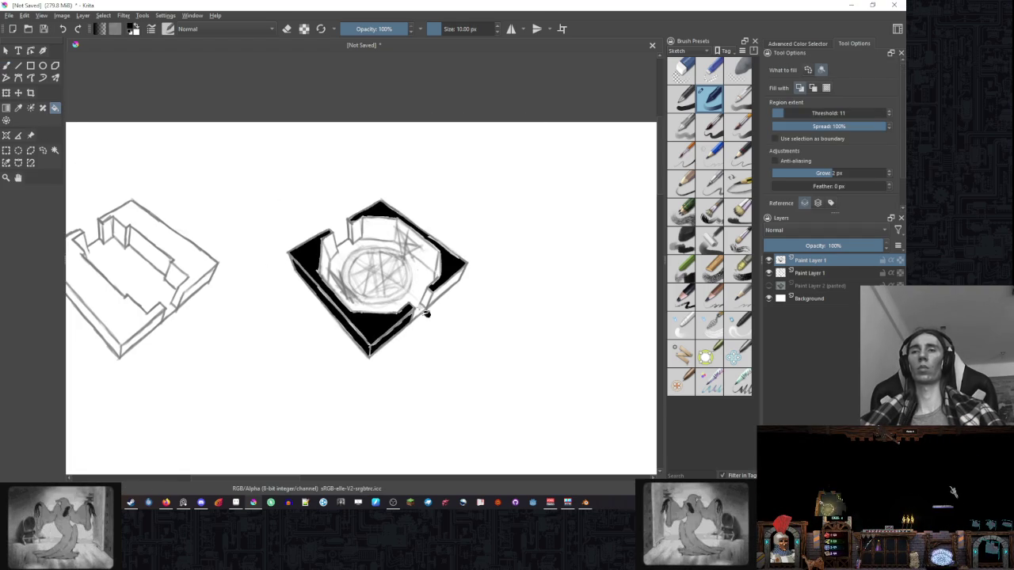
Return to the freehand brush and touch up the room's left black edge.
key("b")
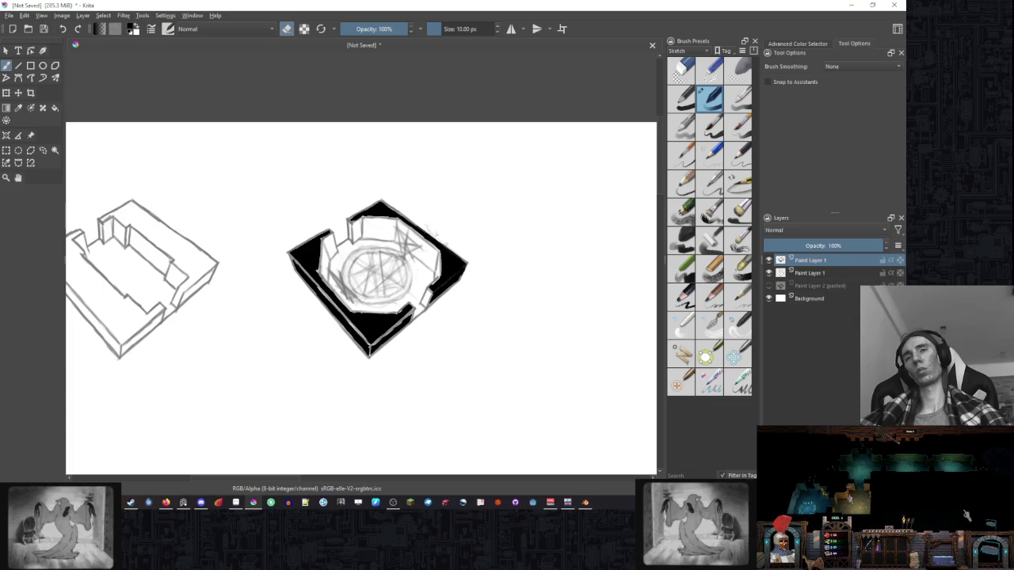
key("e")
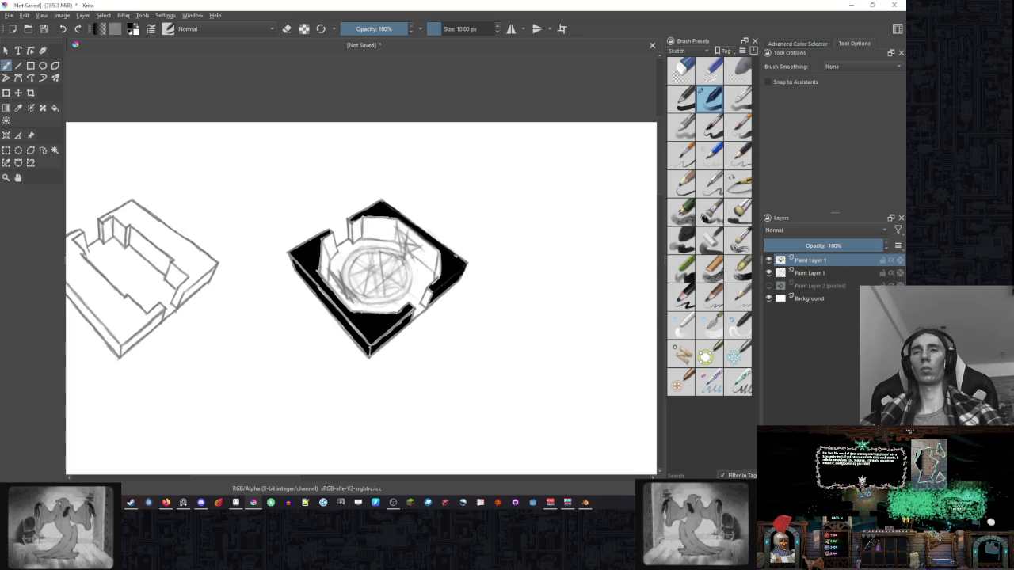
left_click_drag(317, 286, 294, 261)
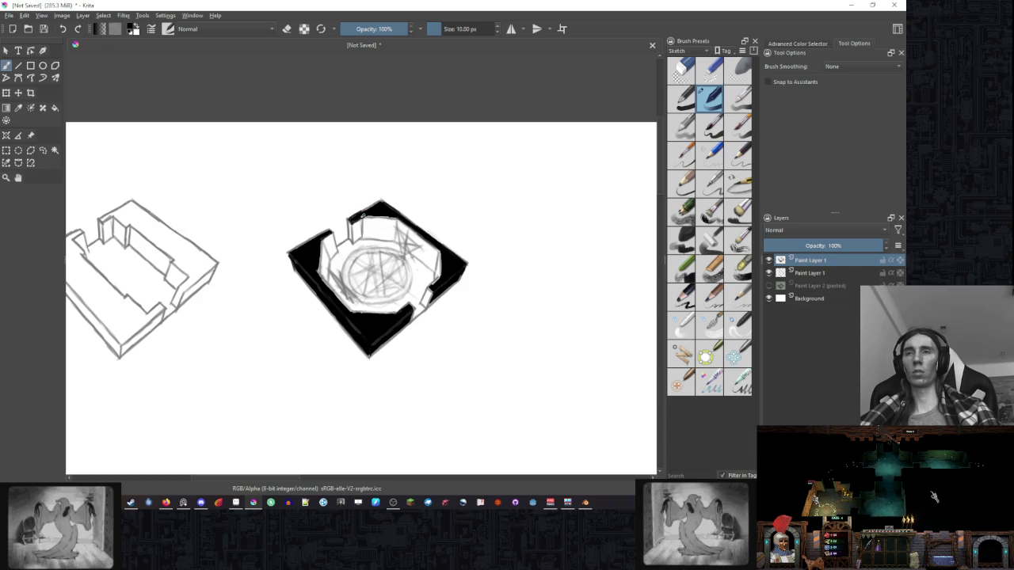
key("e")
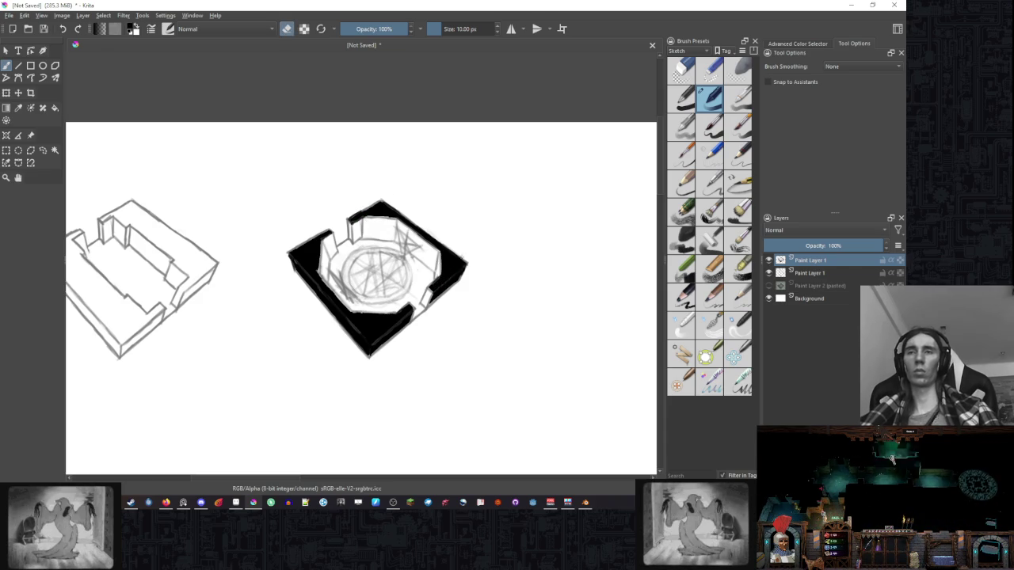
left_click_drag(518, 220, 492, 254)
scroll(480, 252, "down", 1)
scroll(436, 245, "down", 2)
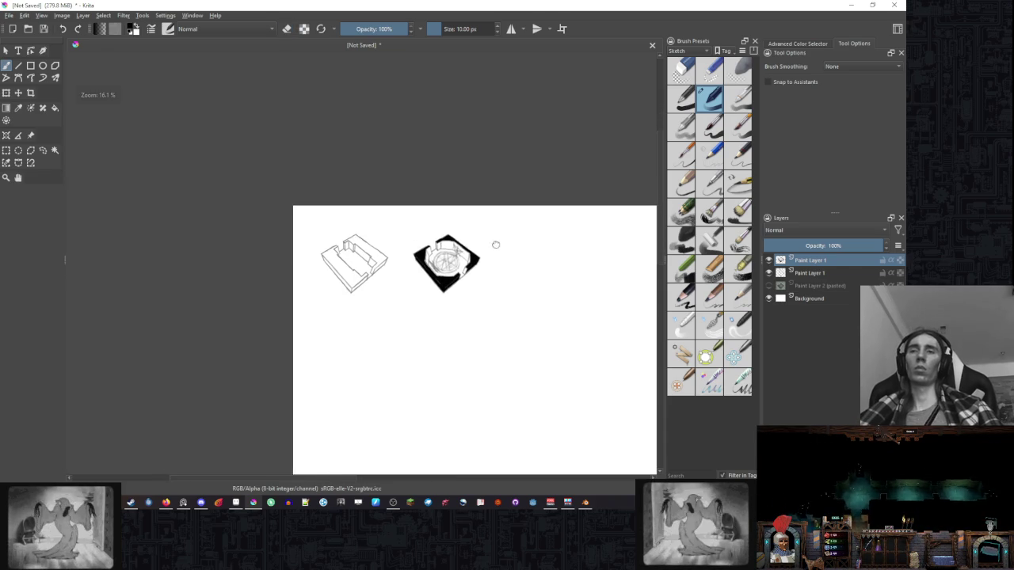
scroll(475, 220, "up", 1)
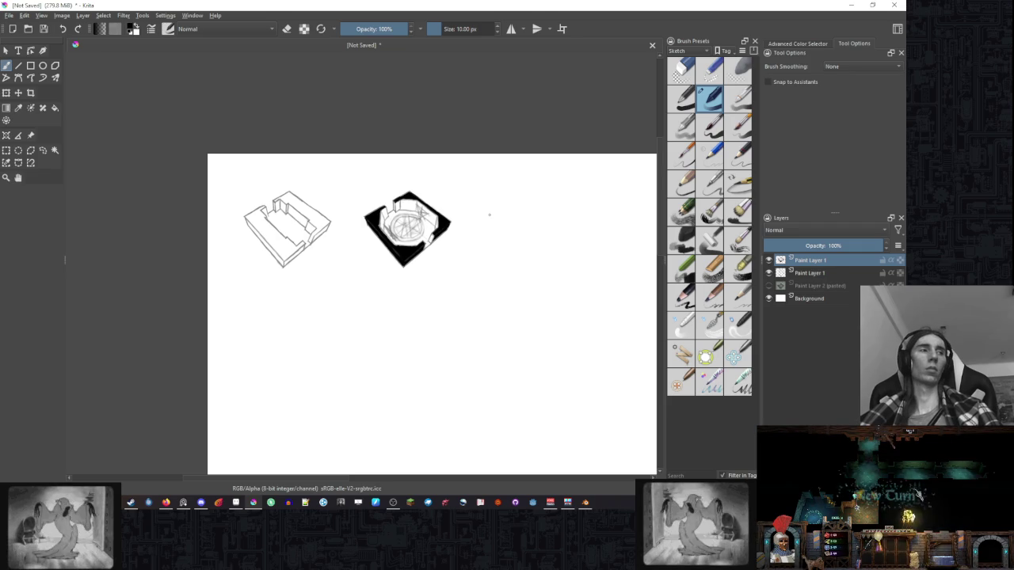
Zoom in on the ritual room and sketch small grey detail strokes on its right inner wall.
left_click_drag(499, 233, 462, 214)
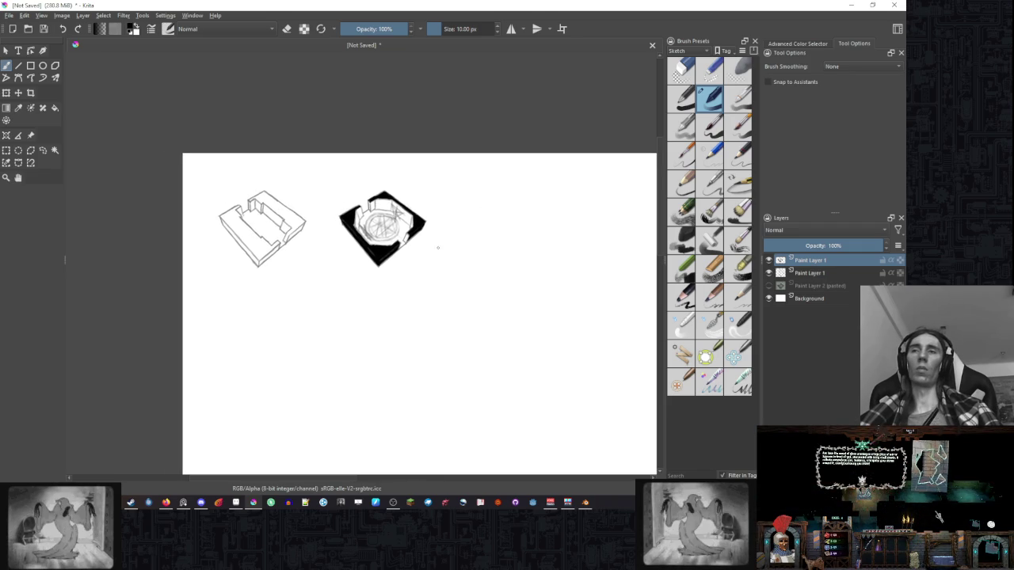
scroll(465, 230, "up", 3)
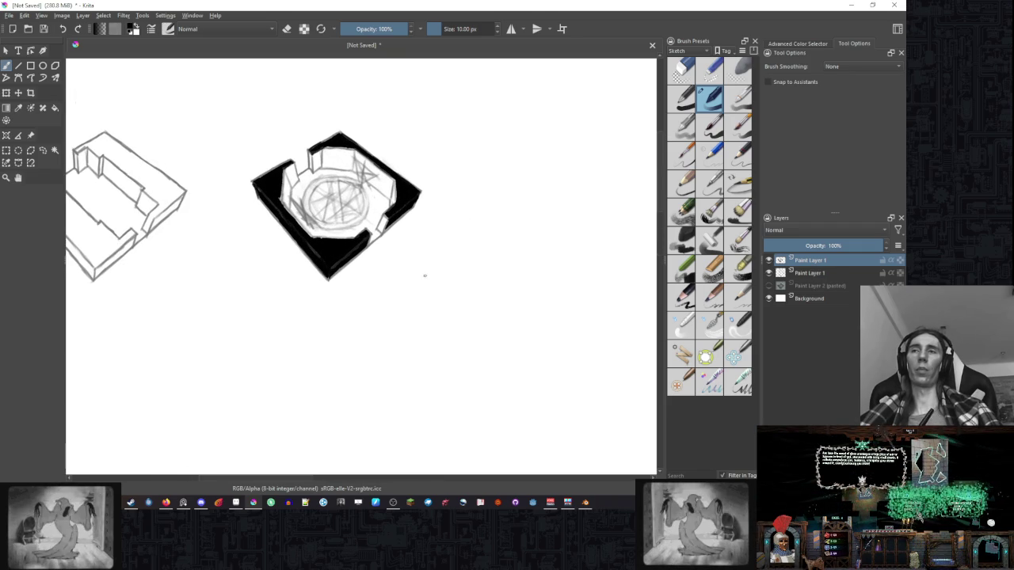
left_click_drag(420, 274, 498, 222)
scroll(483, 233, "down", 1)
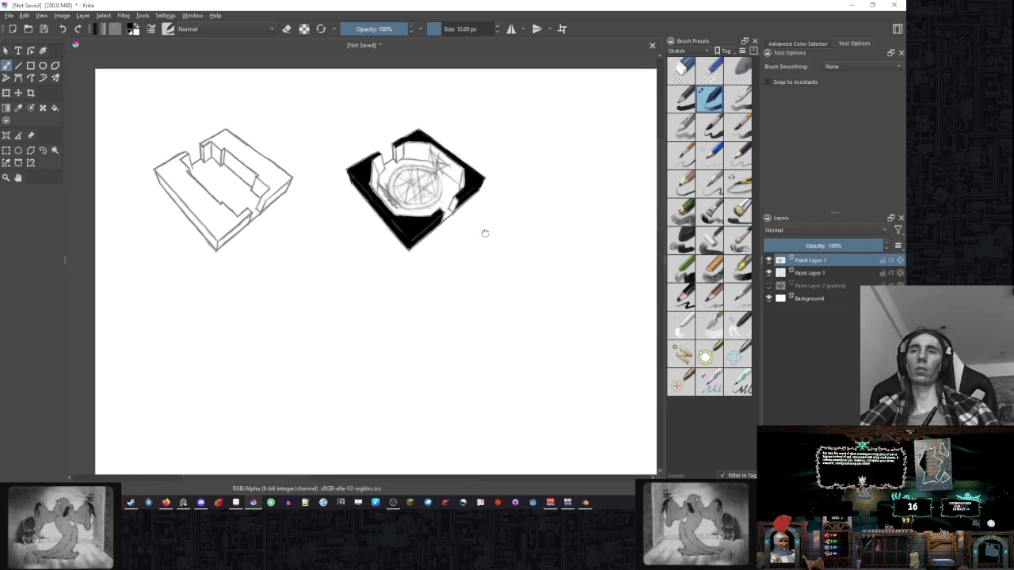
scroll(445, 197, "up", 1)
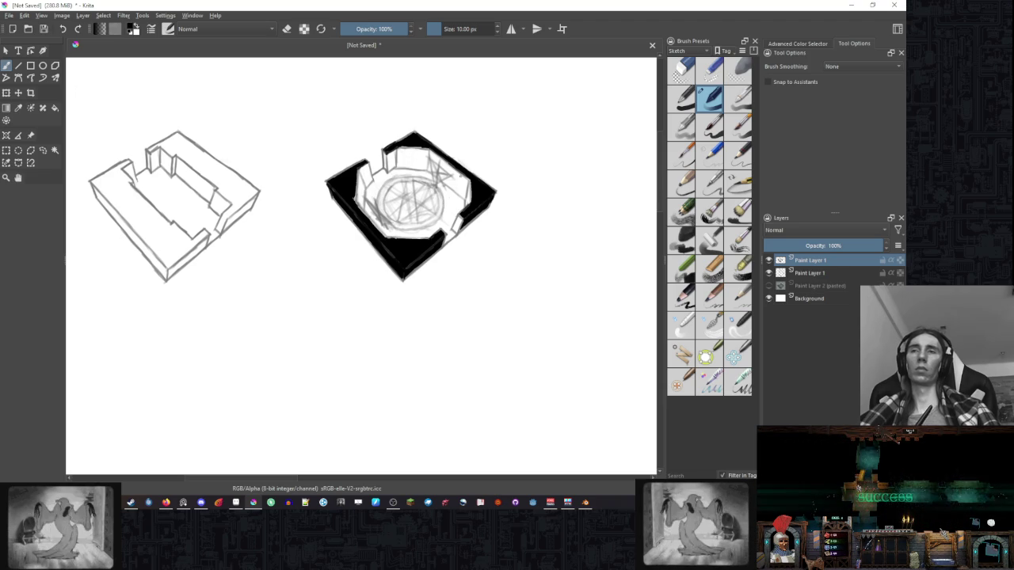
scroll(454, 195, "up", 2)
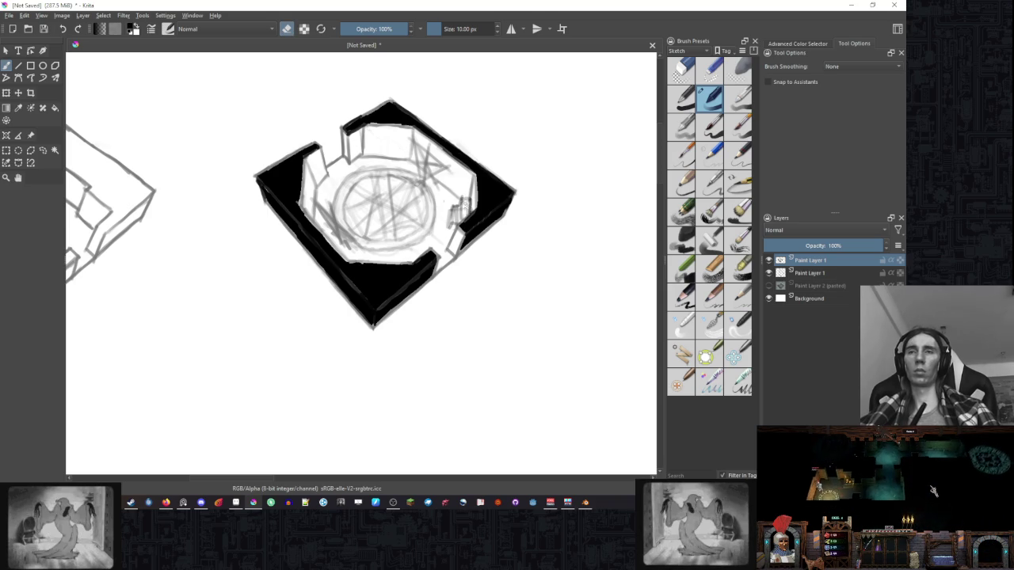
Paint grey detail strokes on the lower-left inner wall, echoing the right wall.
key("e")
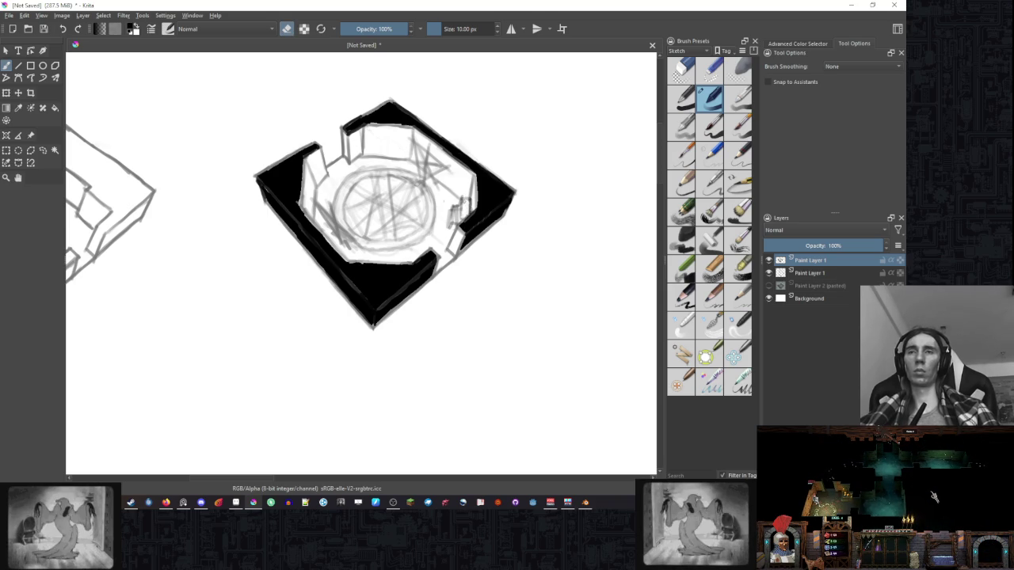
key("e")
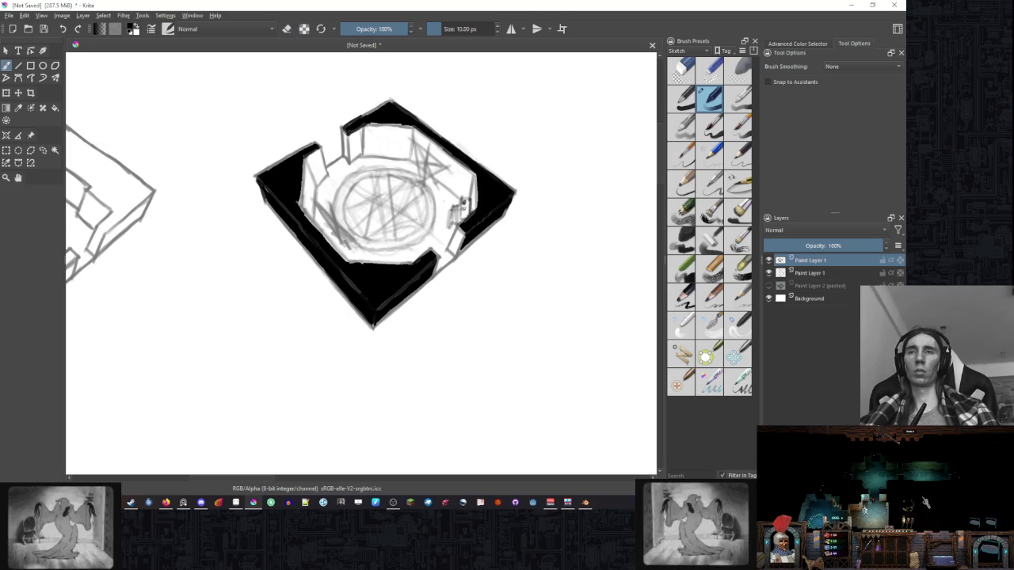
scroll(515, 270, "down", 1)
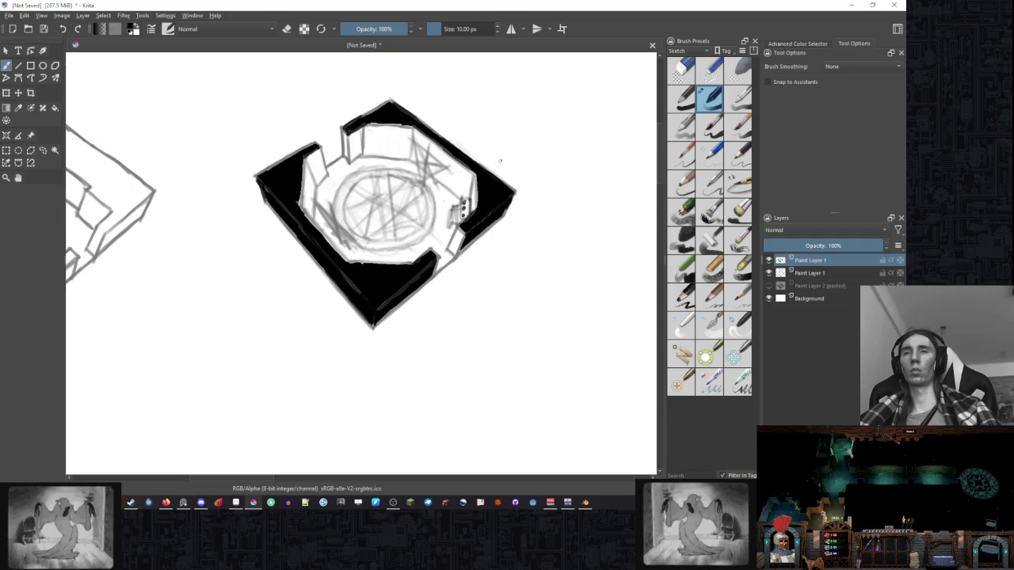
scroll(515, 269, "down", 2)
scroll(421, 228, "up", 2)
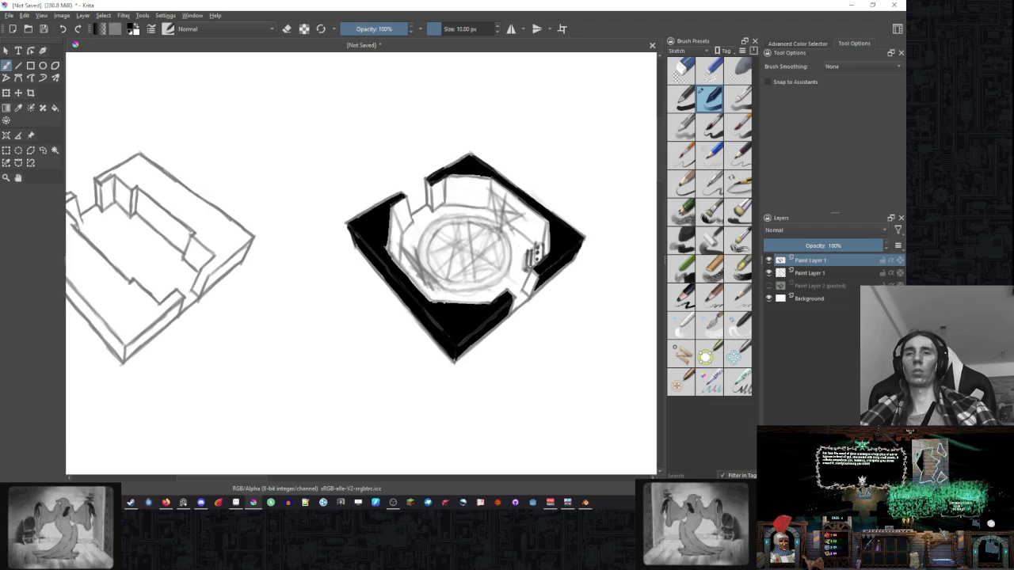
scroll(490, 211, "down", 2)
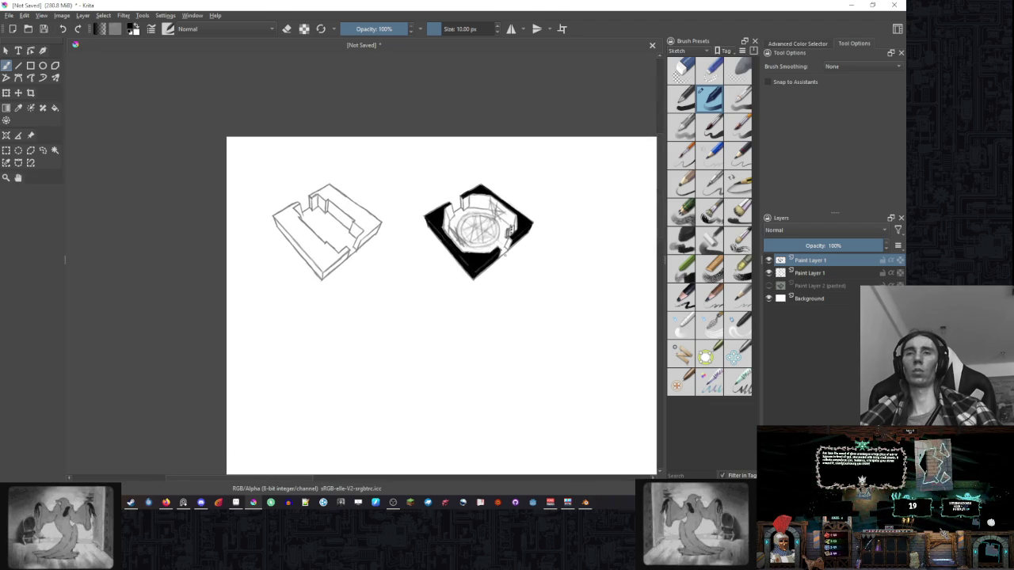
scroll(505, 249, "up", 1)
scroll(507, 247, "up", 1)
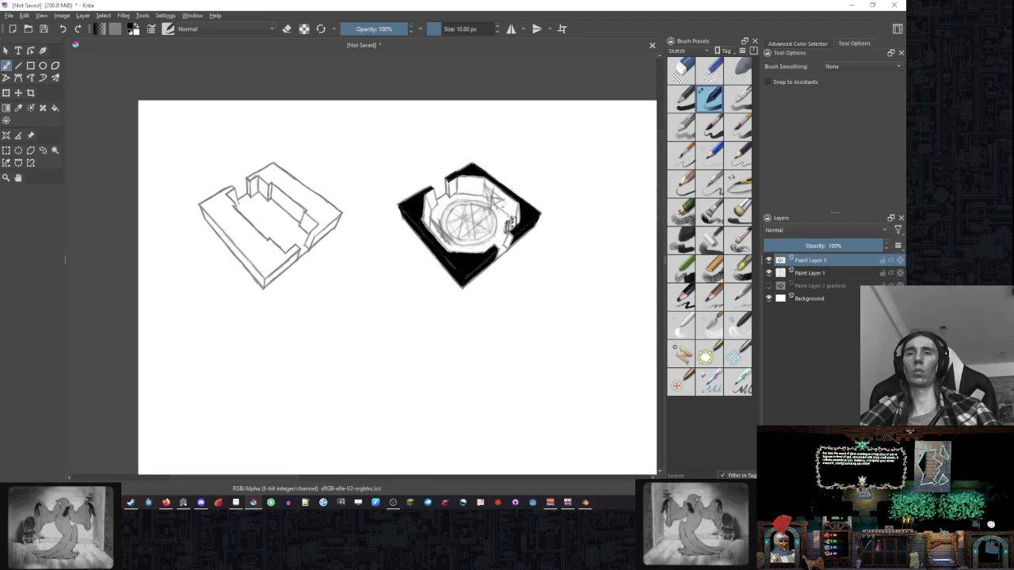
scroll(502, 204, "up", 1)
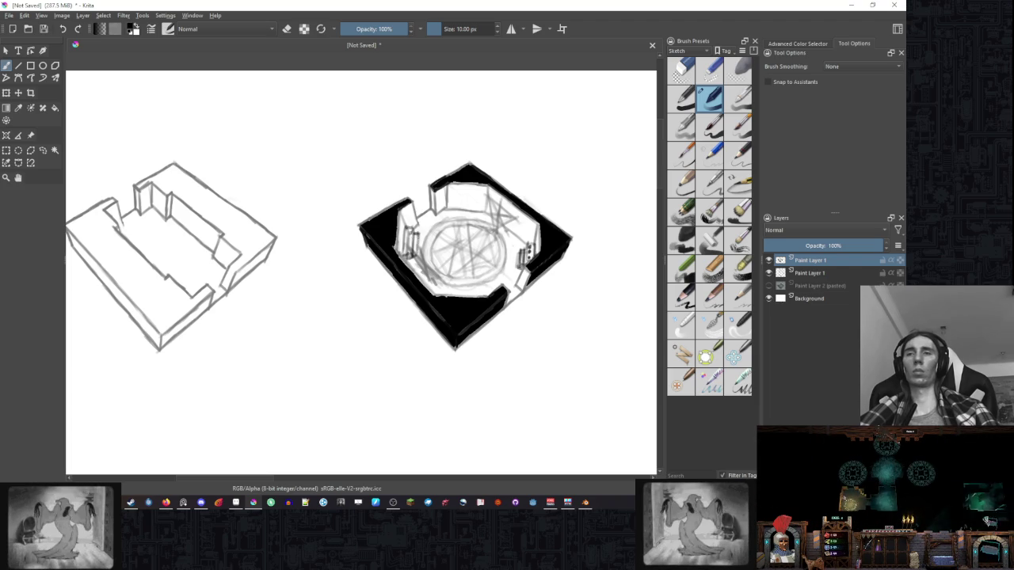
key("e")
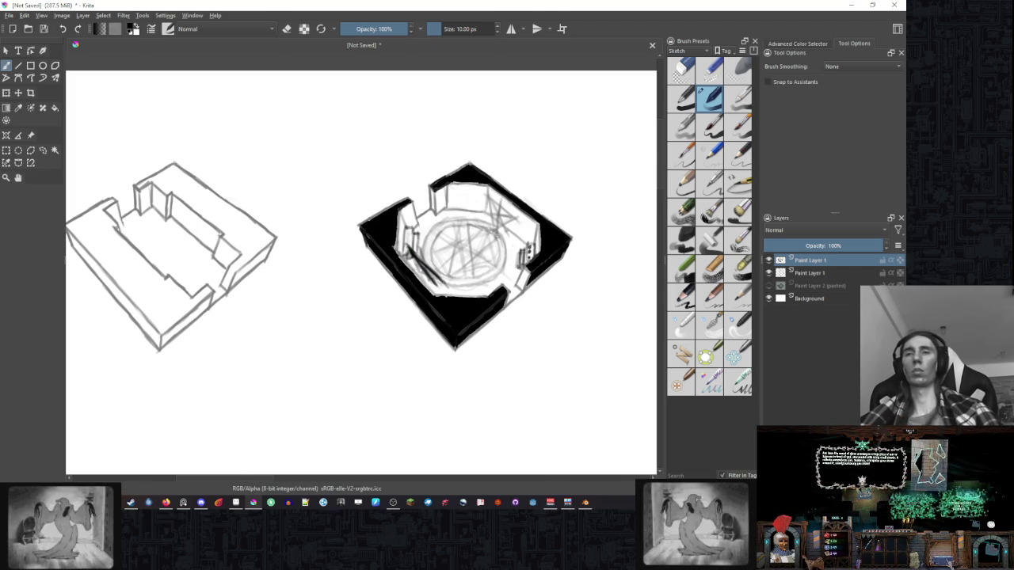
Zoom in and out repeatedly to review the floor around the ritual circle.
scroll(543, 202, "down", 3)
scroll(543, 202, "up", 3)
scroll(543, 202, "up", 1)
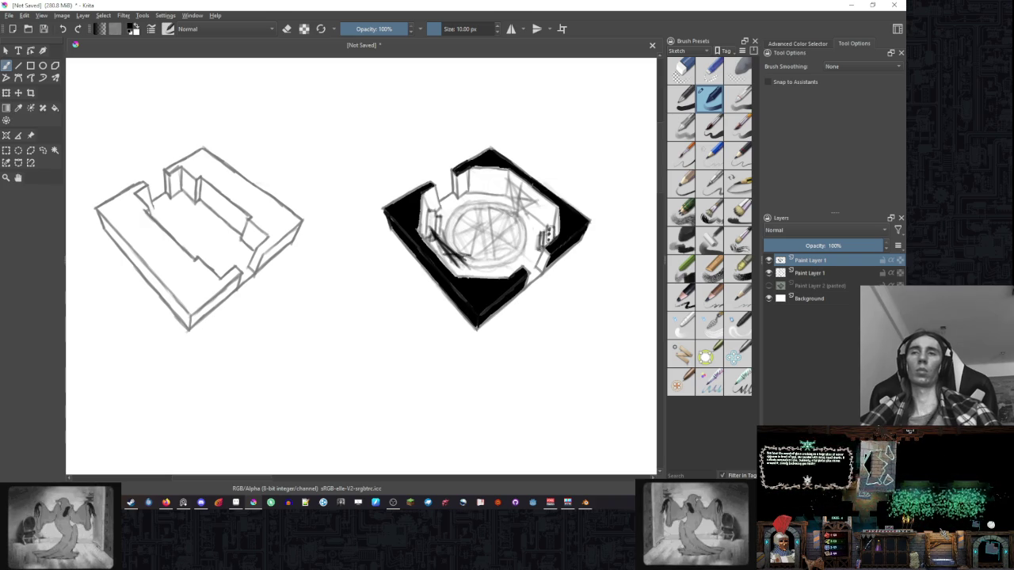
scroll(476, 237, "down", 3)
scroll(493, 213, "up", 3)
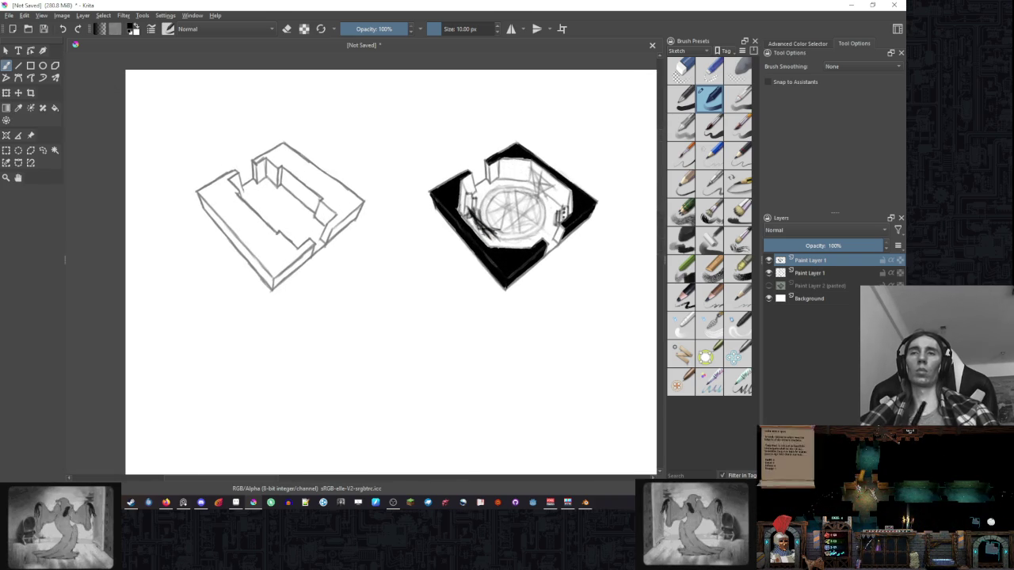
scroll(501, 233, "down", 2)
scroll(500, 233, "down", 2)
scroll(543, 195, "up", 1)
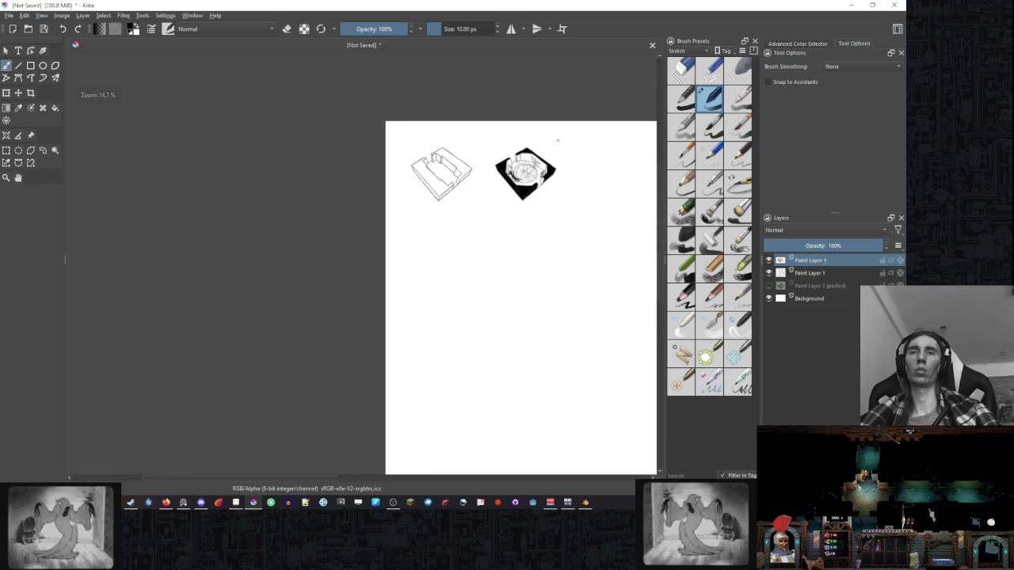
scroll(542, 196, "up", 4)
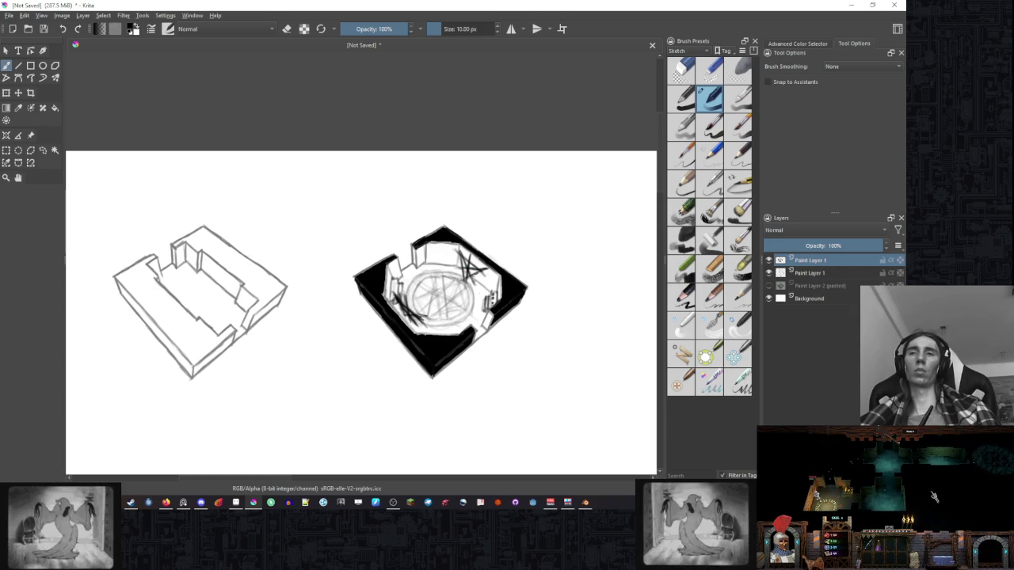
scroll(504, 244, "down", 3)
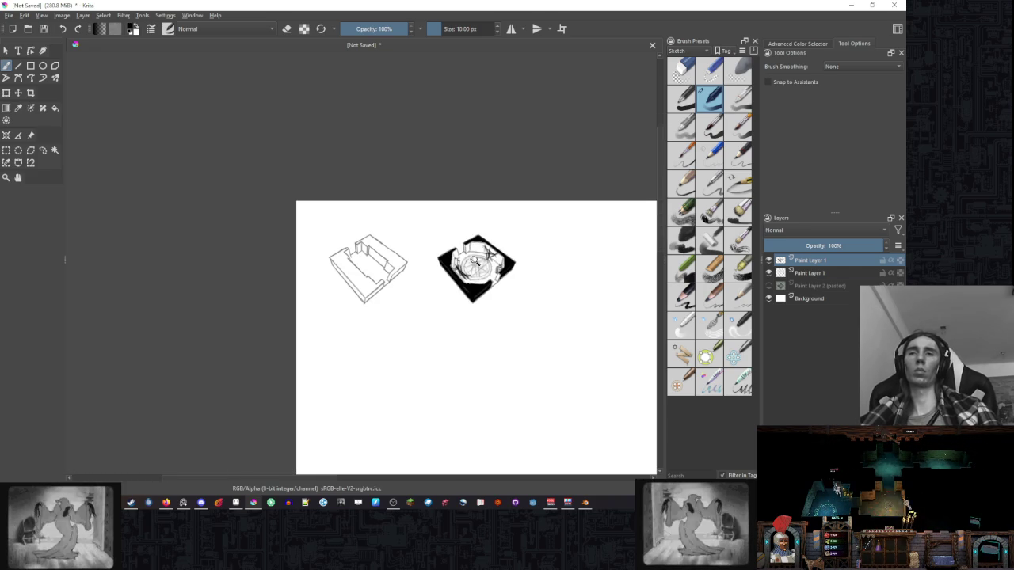
scroll(472, 258, "up", 3)
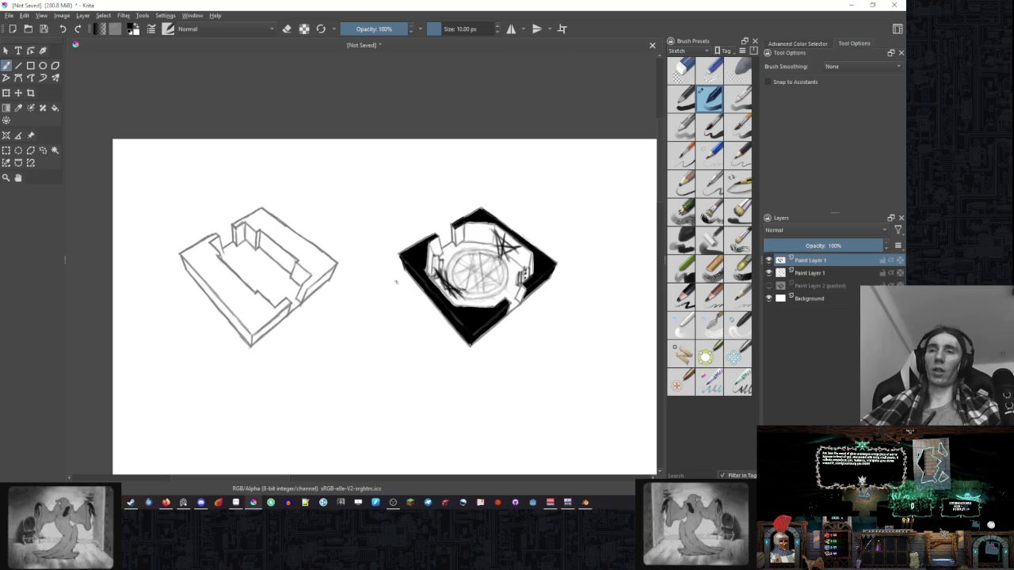
Recentre the sketches and paint black along the ritual room's left inner edge.
left_click_drag(393, 280, 326, 277)
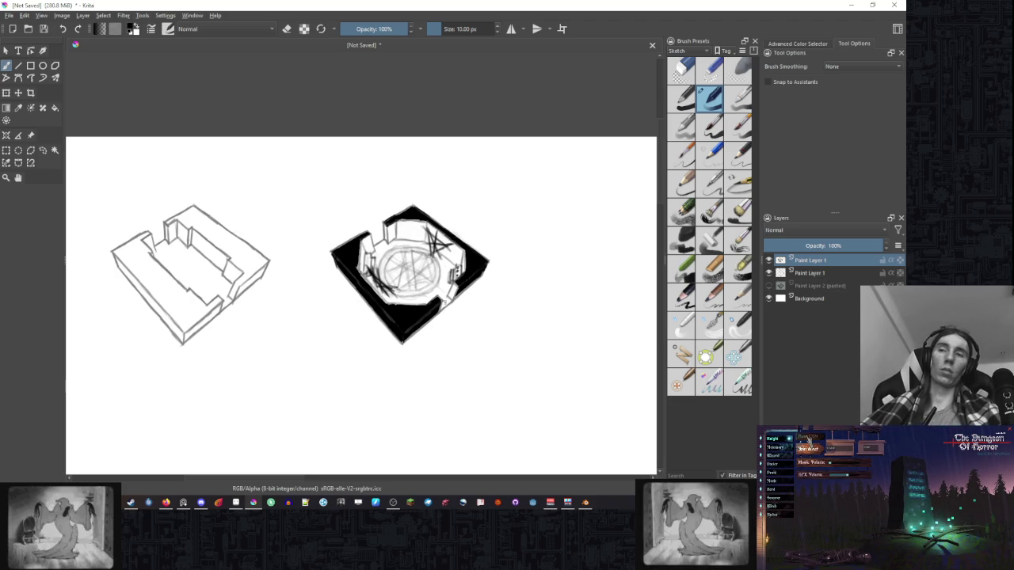
left_click_drag(396, 277, 377, 255)
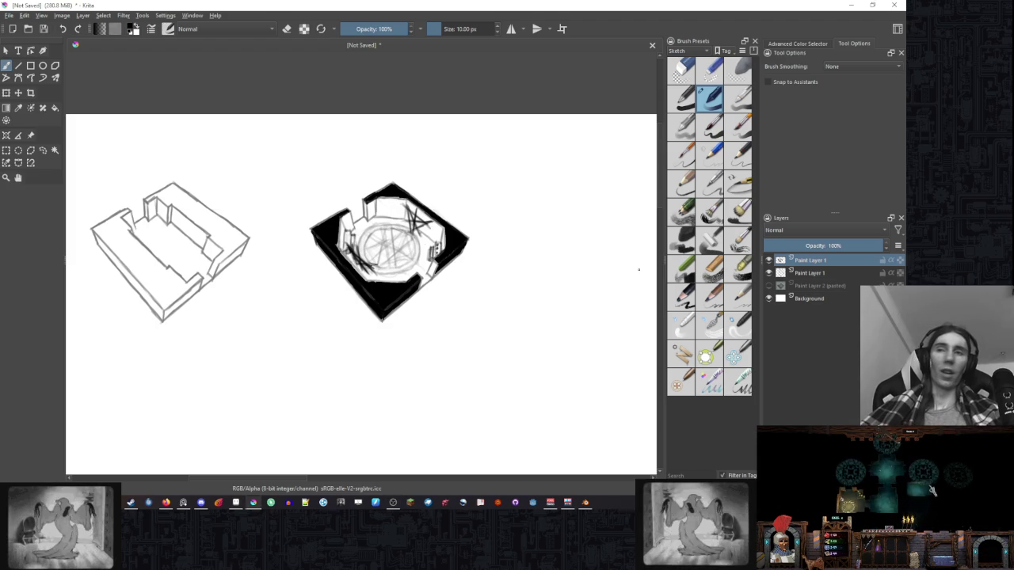
left_click_drag(467, 231, 474, 236)
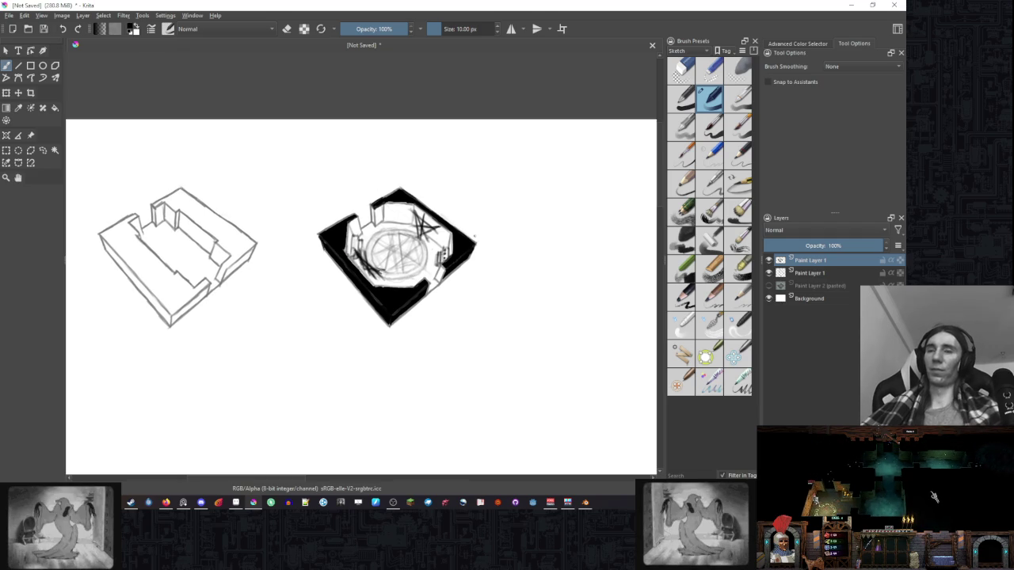
scroll(395, 246, "up", 2)
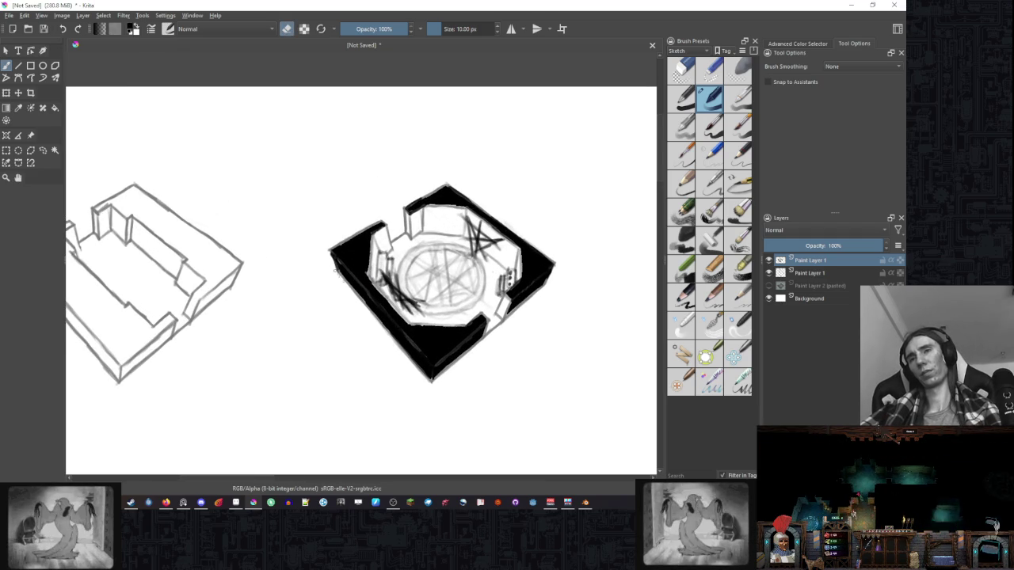
key("e")
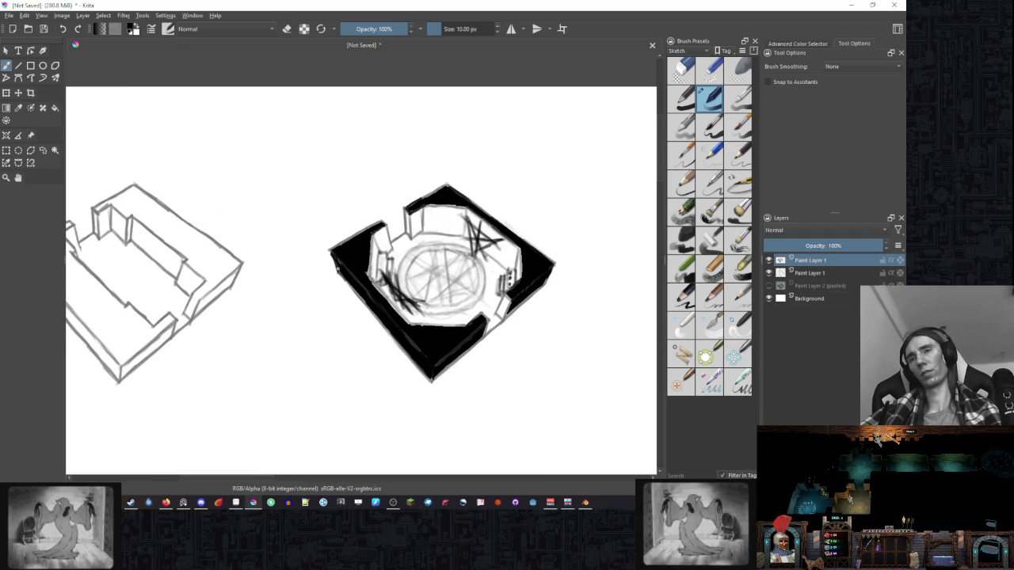
left_click_drag(348, 284, 377, 315)
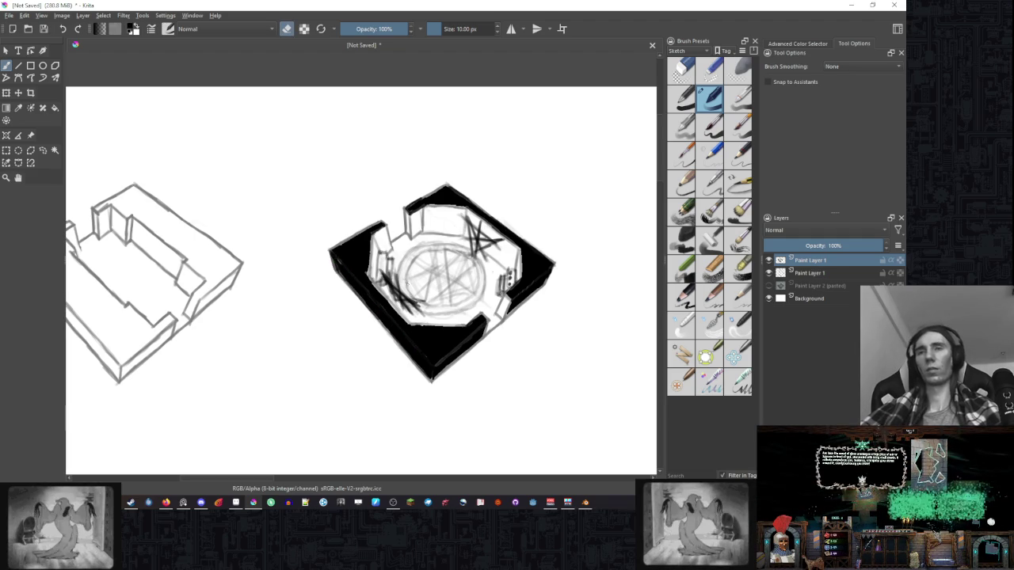
scroll(476, 235, "down", 3)
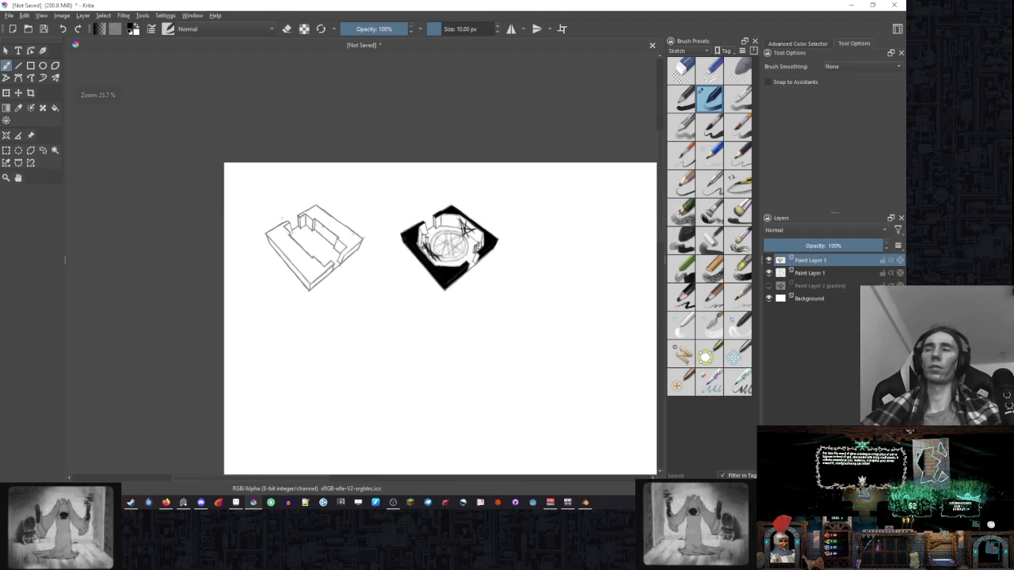
Loop-select the plain walled room sketch and duplicate it onto a new layer.
left_click(43, 150)
left_click_drag(367, 230, 267, 212)
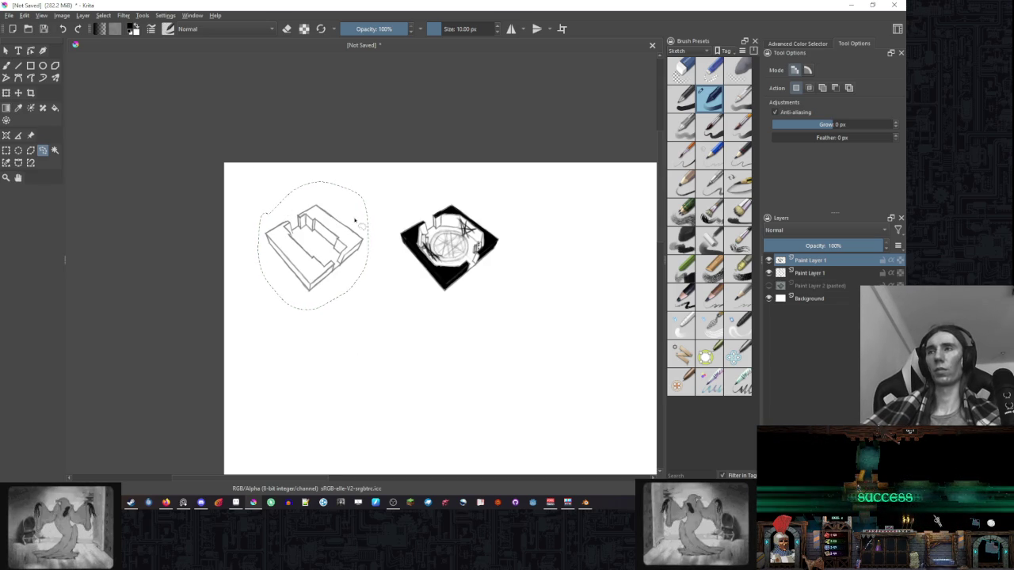
key("Page_Down")
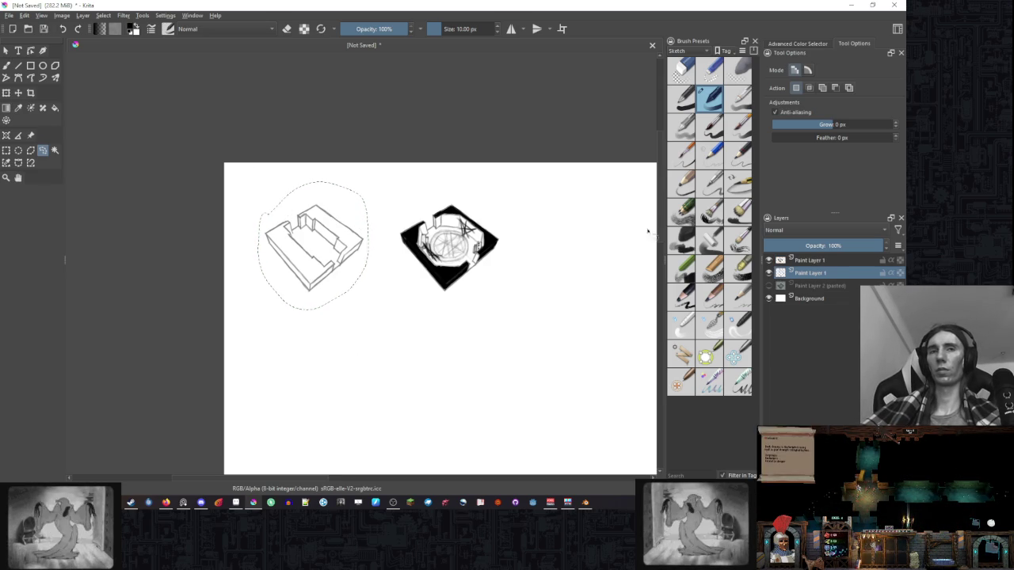
key("ctrl+j")
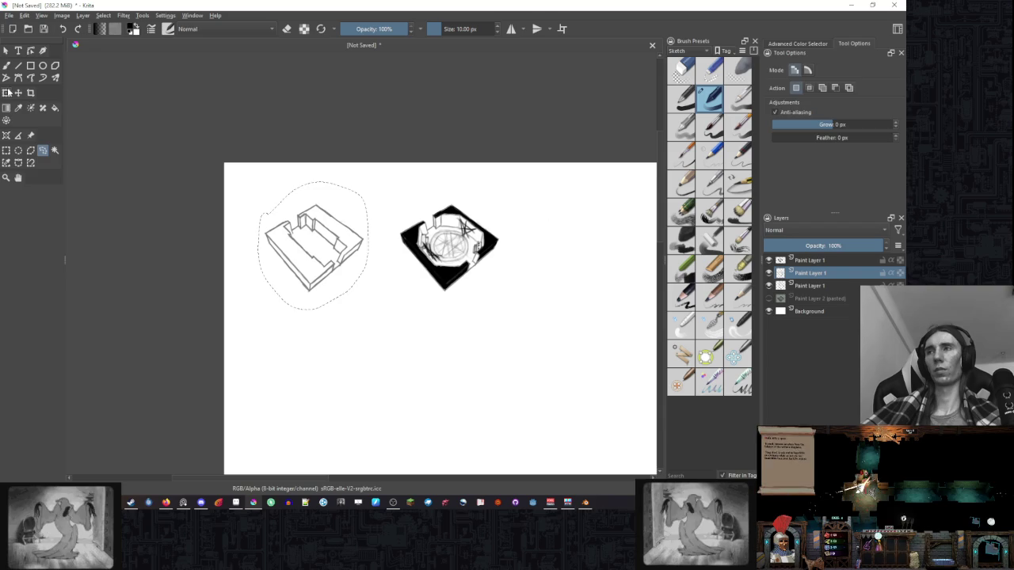
Move the copy to the right of the ritual room and merge the paint layers.
left_click(7, 93)
left_click_drag(342, 215, 600, 219)
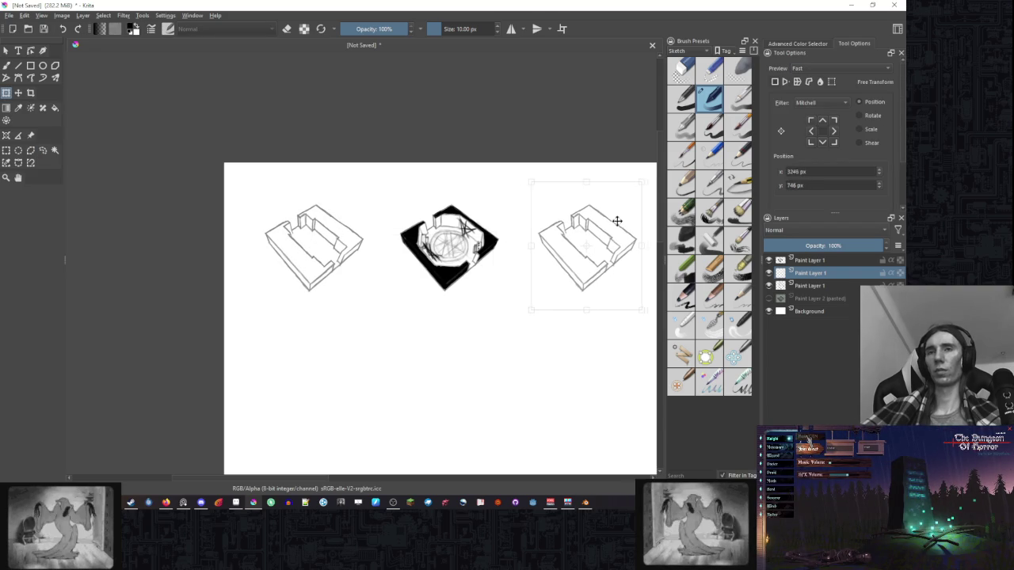
key("Return")
scroll(502, 228, "right", 5)
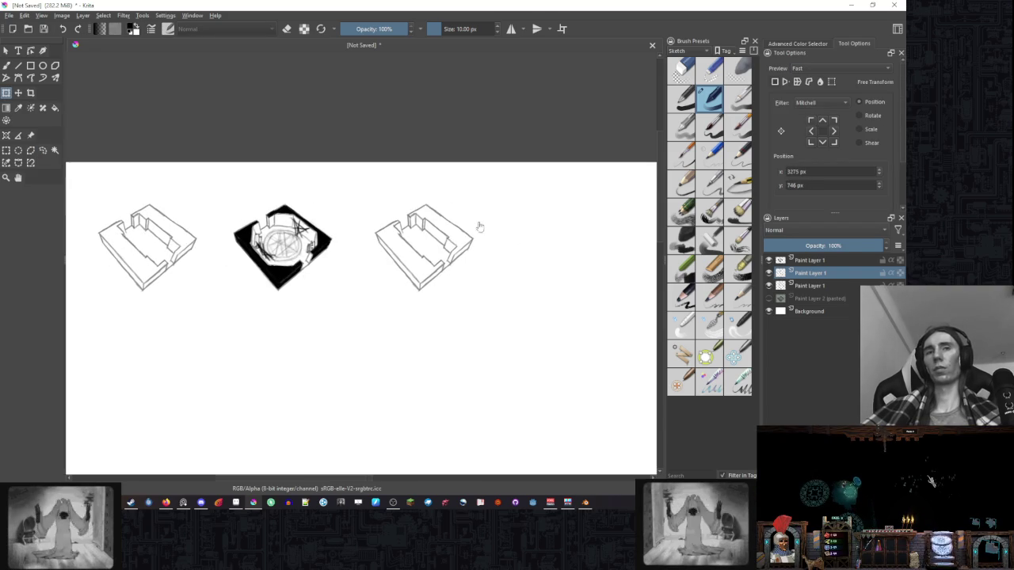
left_click(827, 262)
key("ctrl+e")
key("ctrl+e")
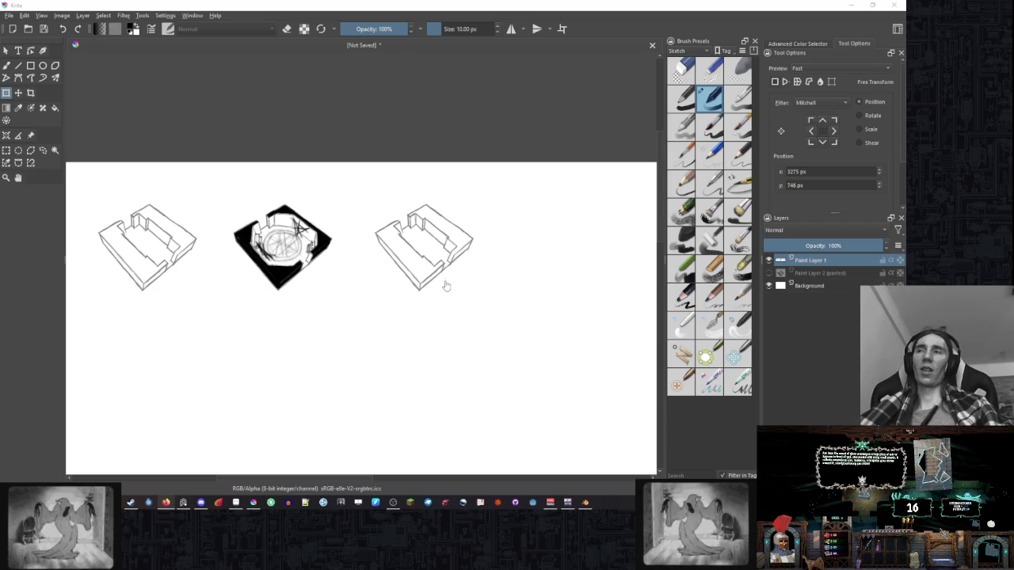
Nudge the room sketches left and zoom in on the copied plain room with the freehand brush.
left_click_drag(446, 283, 387, 290)
key("b")
scroll(396, 245, "up", 2)
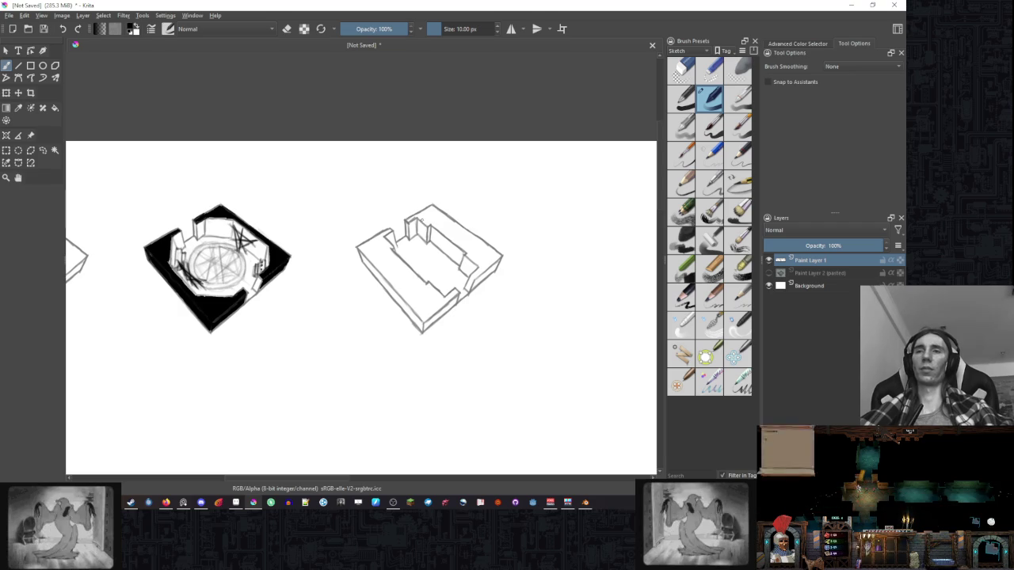
scroll(413, 249, "up", 1)
scroll(404, 234, "up", 1)
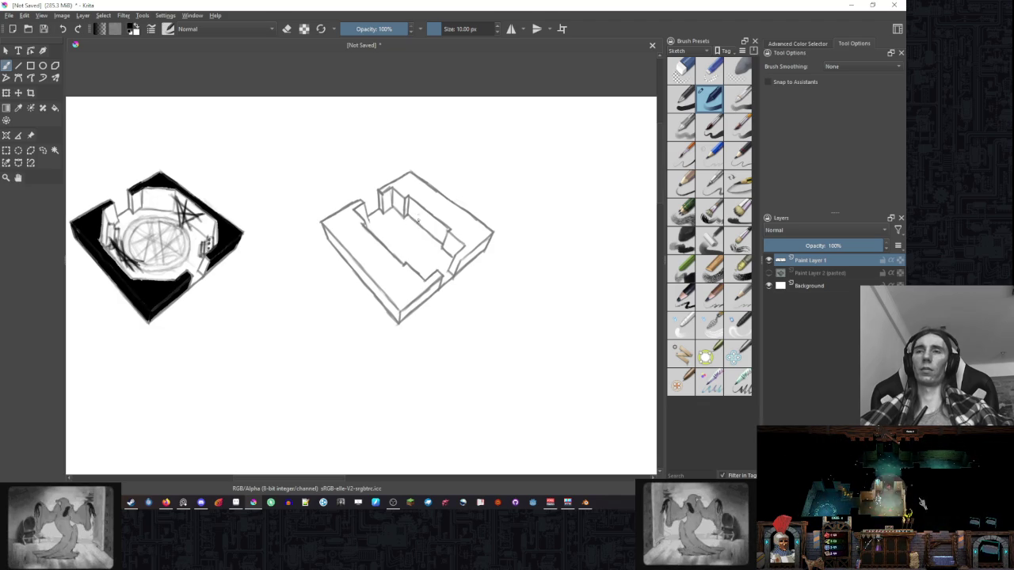
left_click_drag(420, 225, 425, 246)
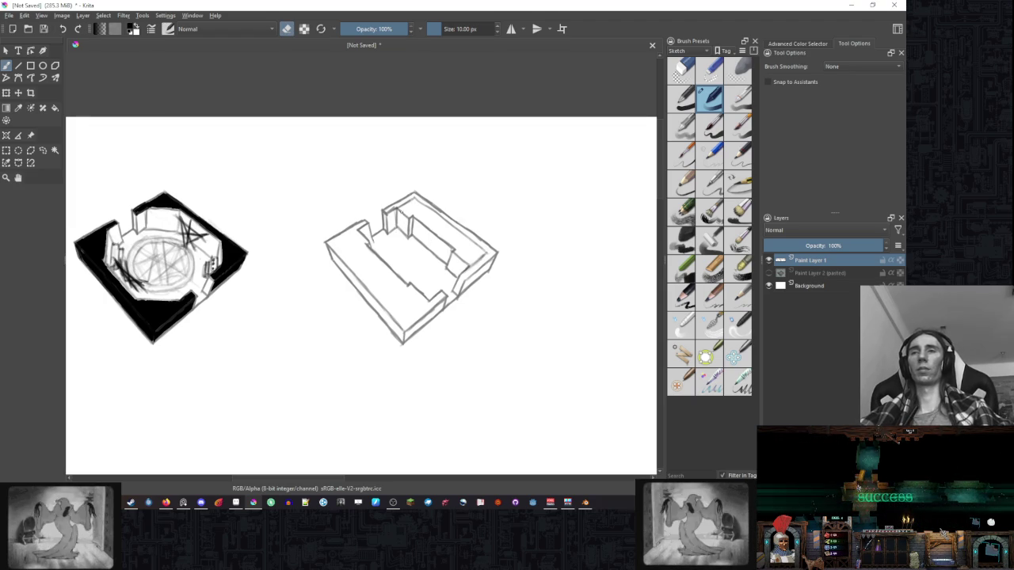
key("e")
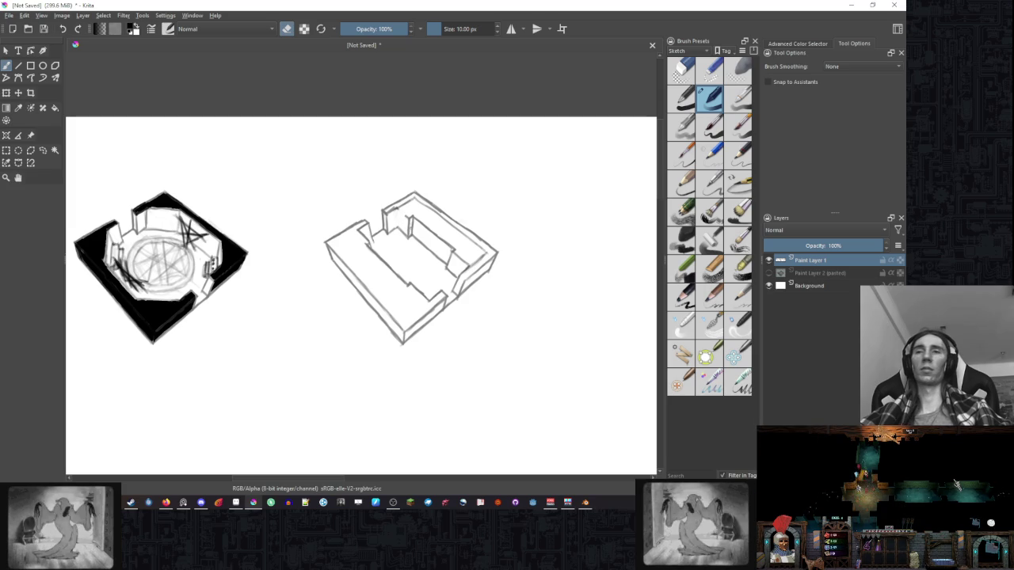
Erase the inner ledge strokes of the right-hand room and recentre the view.
left_click_drag(400, 211, 412, 219)
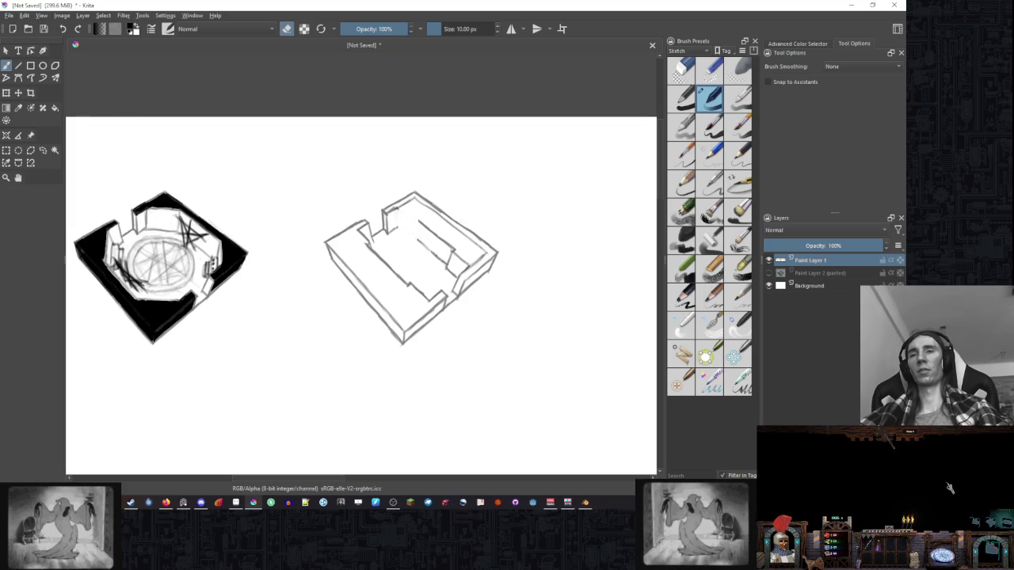
mouse_move(412, 236)
left_mouse_down()
mouse_move(450, 258)
mouse_move(439, 237)
left_mouse_up()
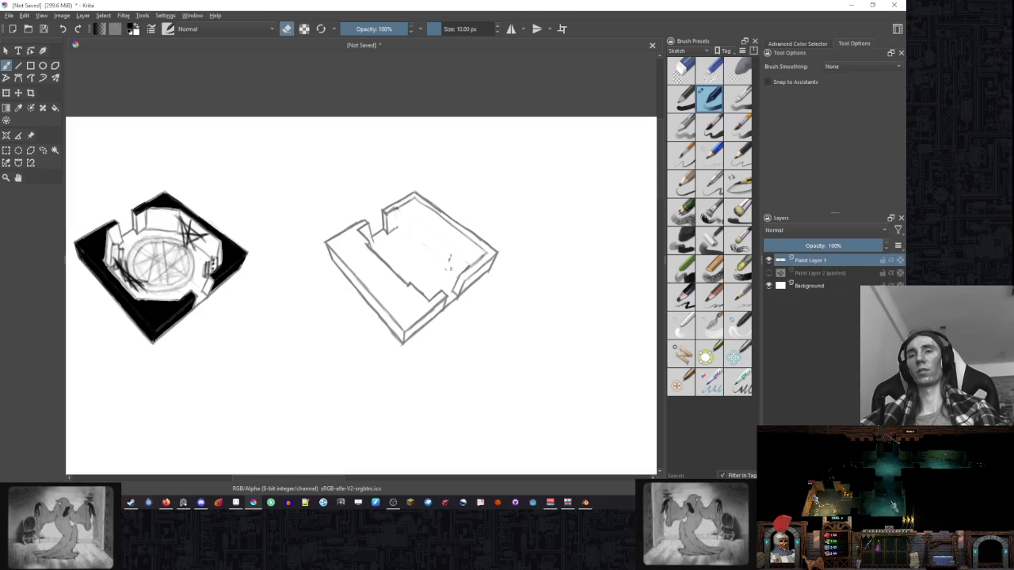
key("e")
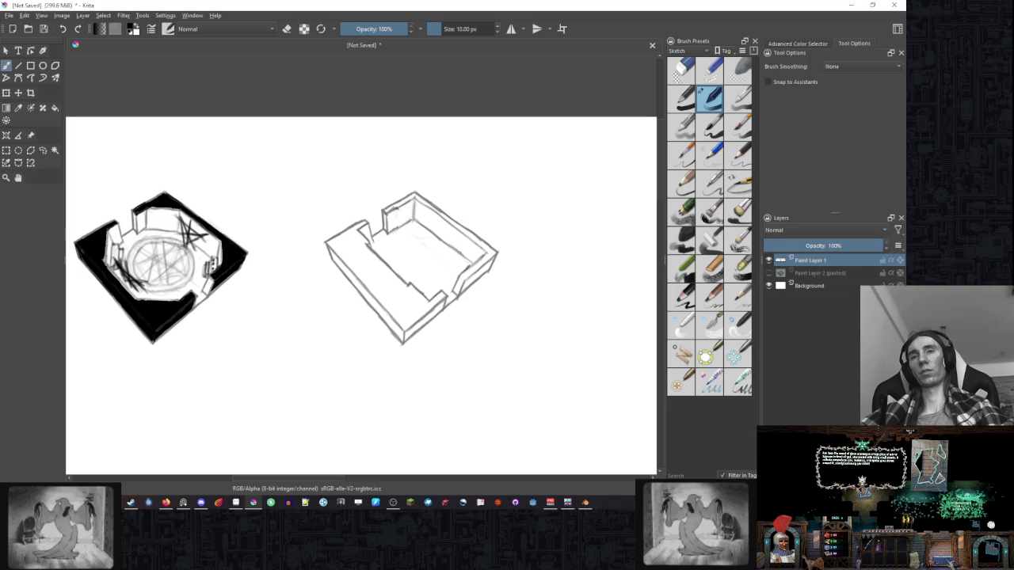
left_click_drag(459, 252, 478, 222)
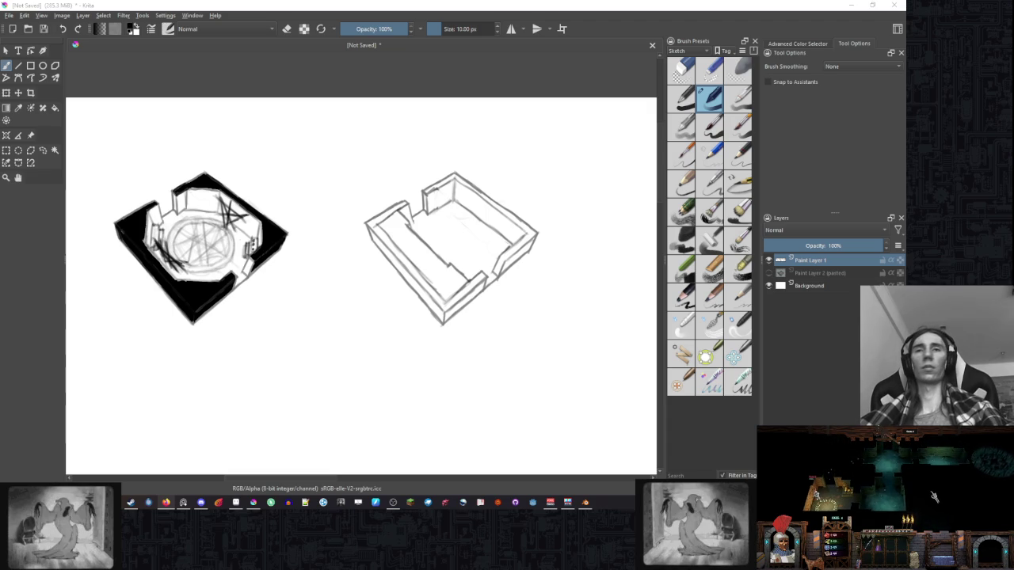
left_click_drag(591, 355, 585, 363)
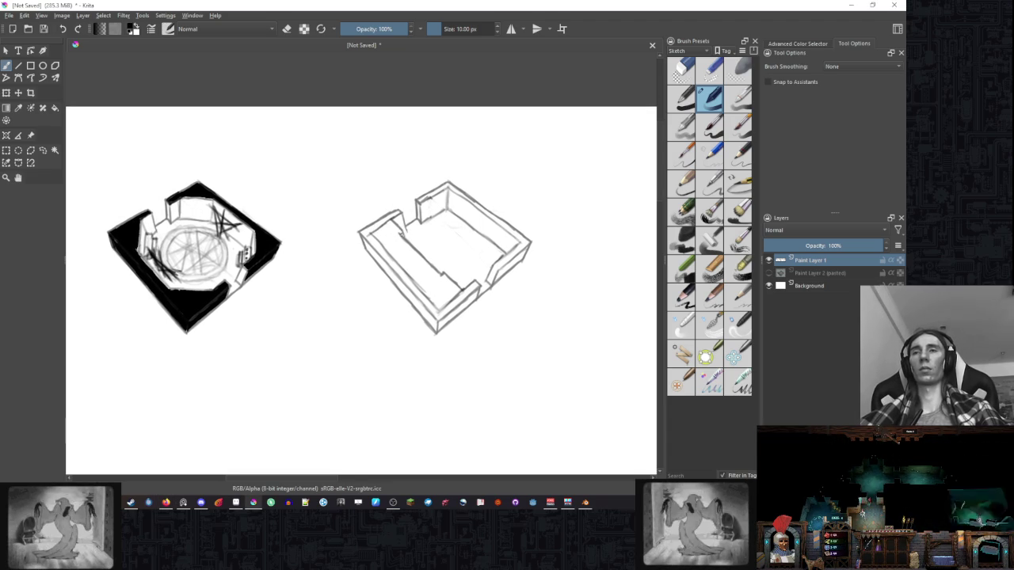
Erase the top of the inner diagonal floor line to open up the floor.
key("e")
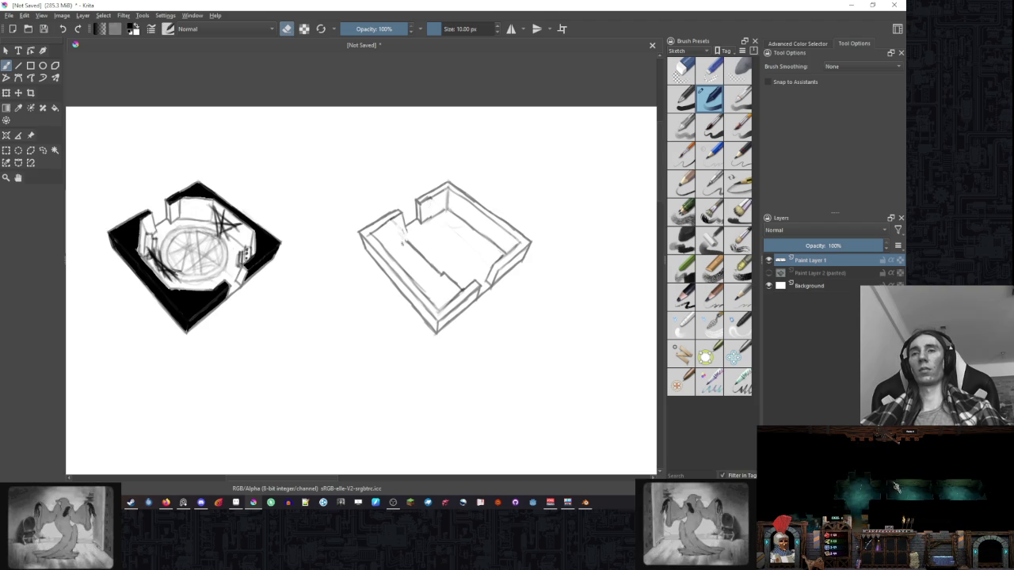
left_click_drag(408, 234, 459, 290)
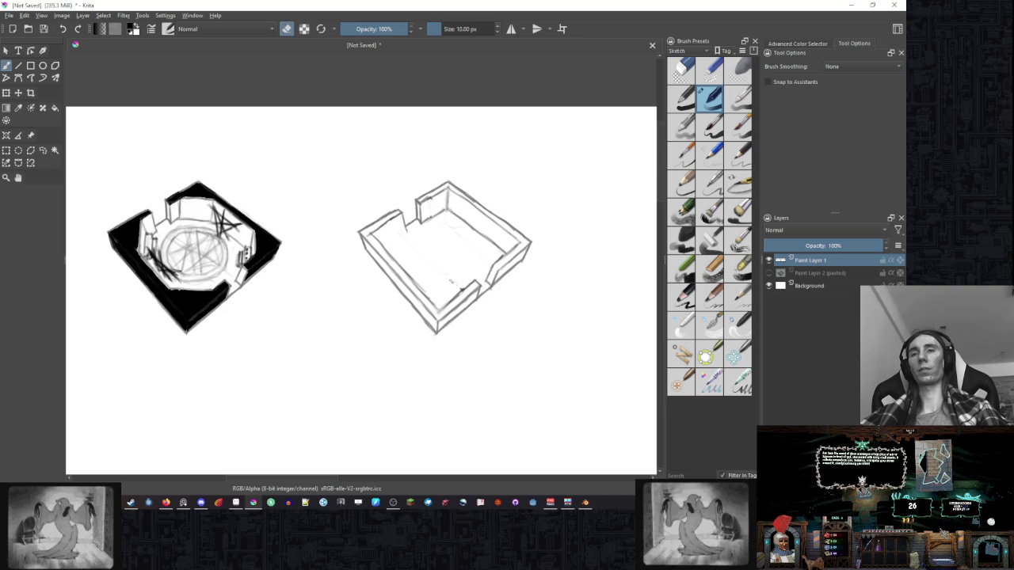
key("e")
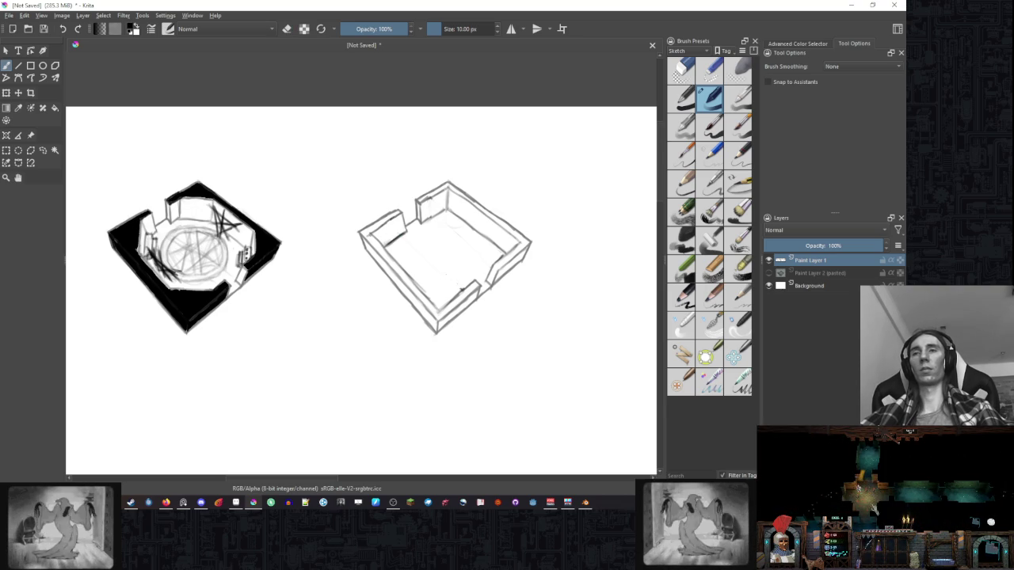
key("e")
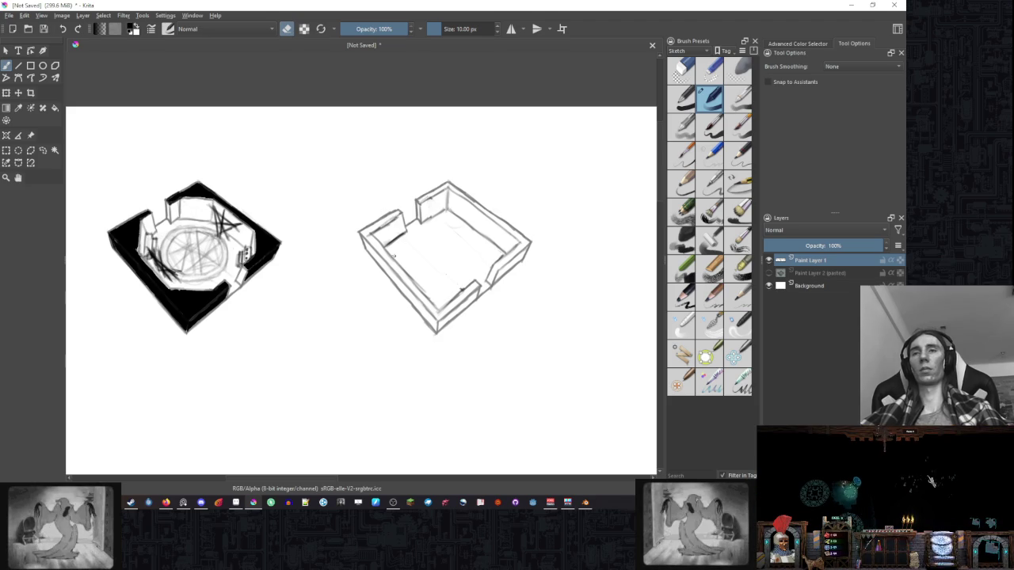
key("e")
scroll(507, 179, "down", 2)
scroll(515, 183, "up", 1)
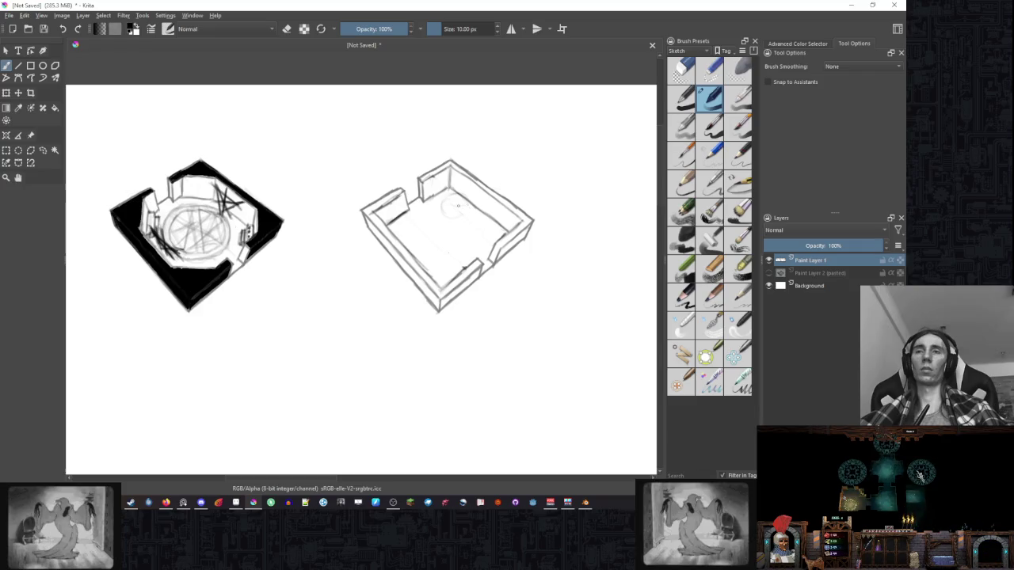
Sketch a small cylindrical well by the back wall, tidy it with the eraser, and start a screen capture.
left_click_drag(445, 192, 440, 212)
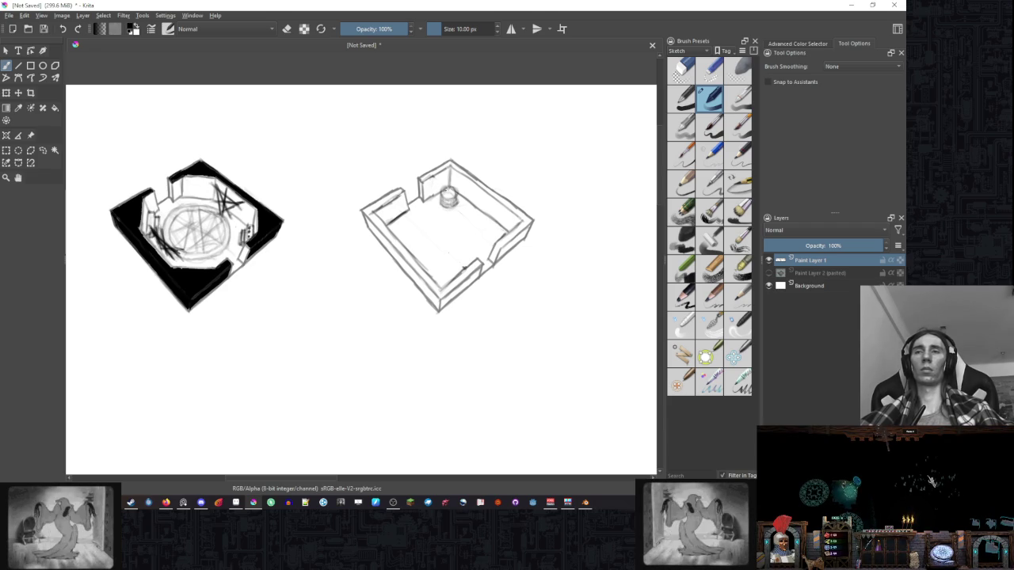
key("e")
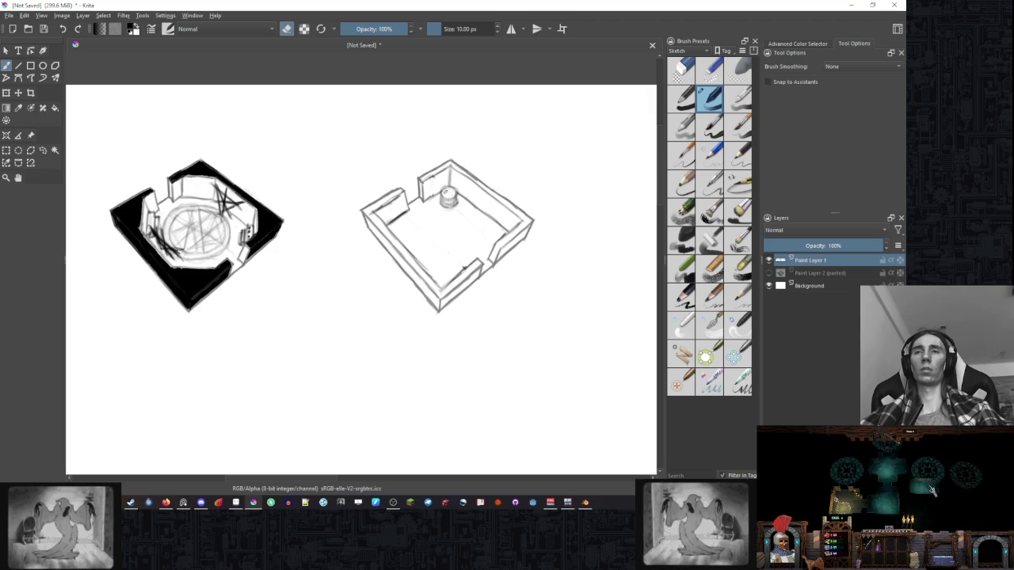
key("e")
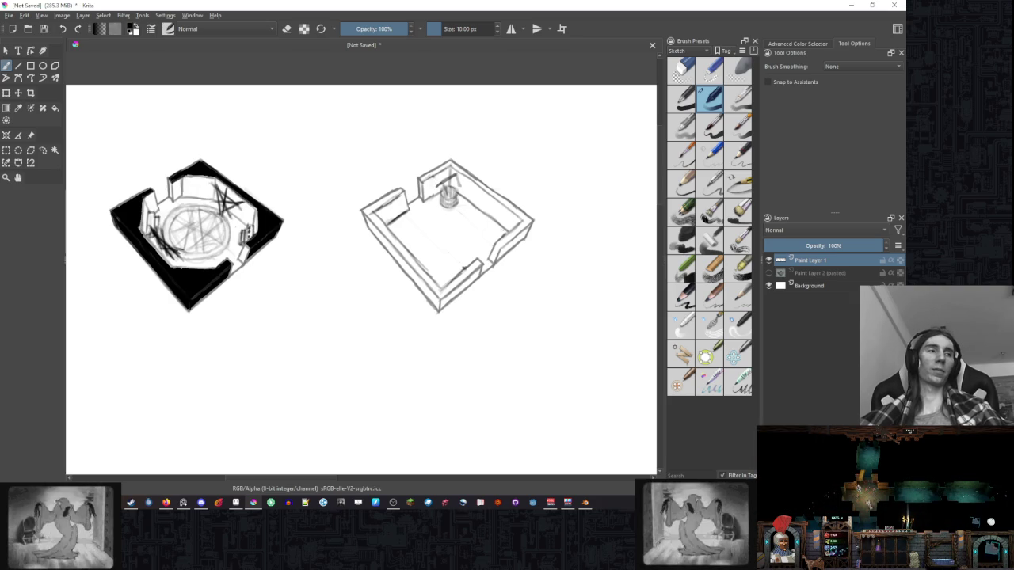
key("super+shift+s")
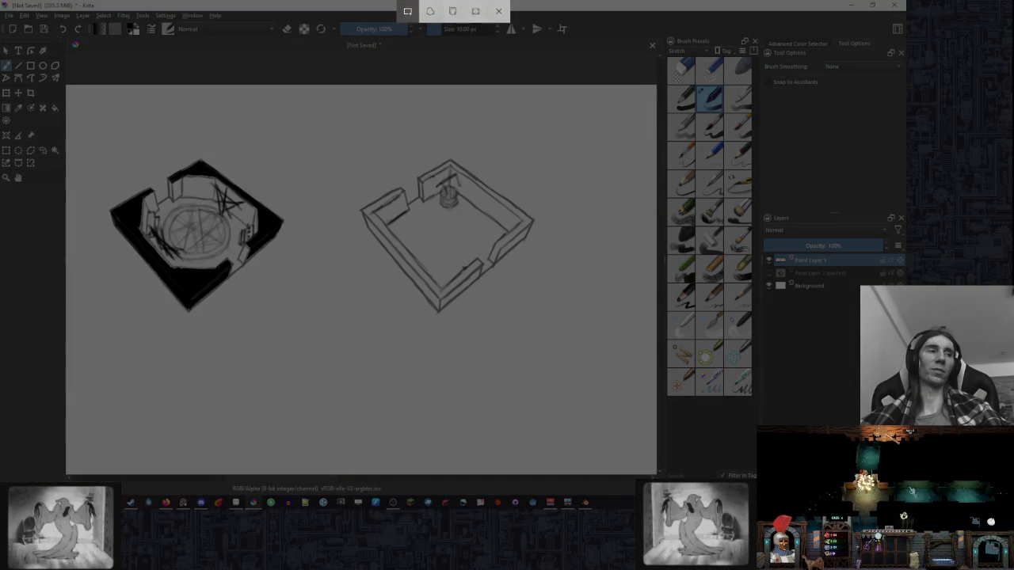
Capture the chat message and paste it into the reference window, replacing the lantern image.
left_click(638, 187)
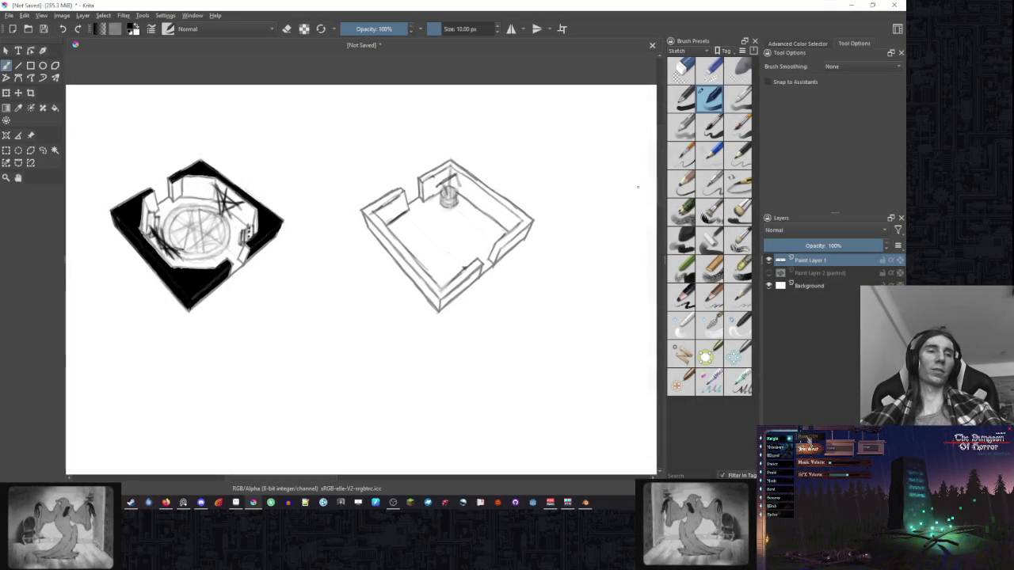
left_click(127, 360)
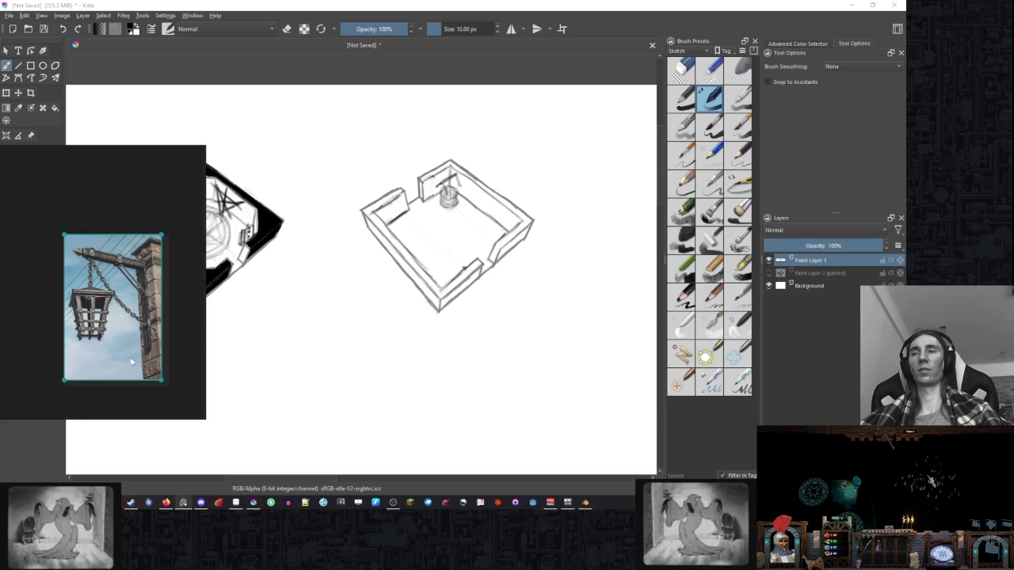
key("Delete")
key("ctrl+v")
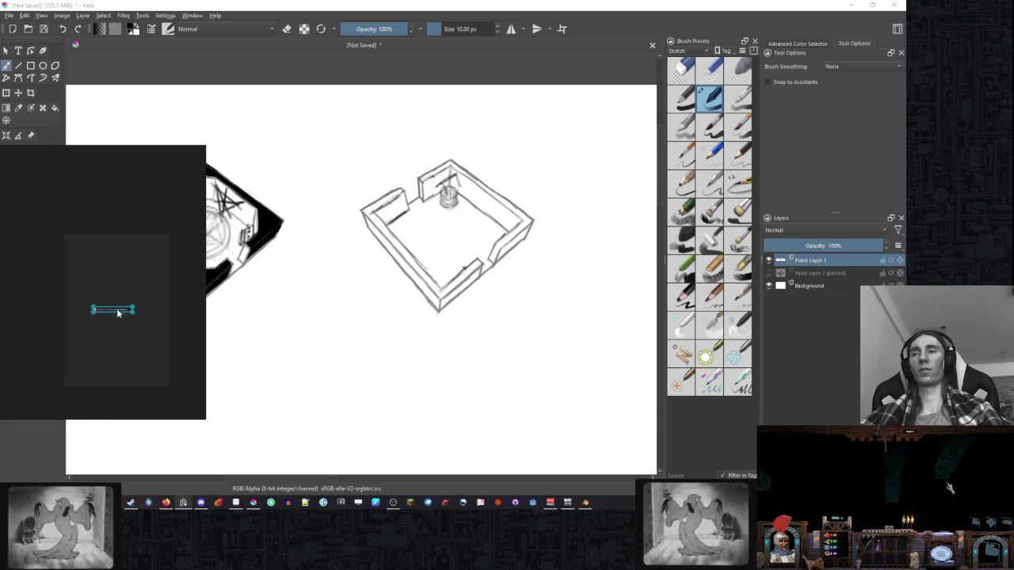
Zoom the pasted reference to frame the whole chat message, then return to the canvas.
scroll(118, 309, "up", 3)
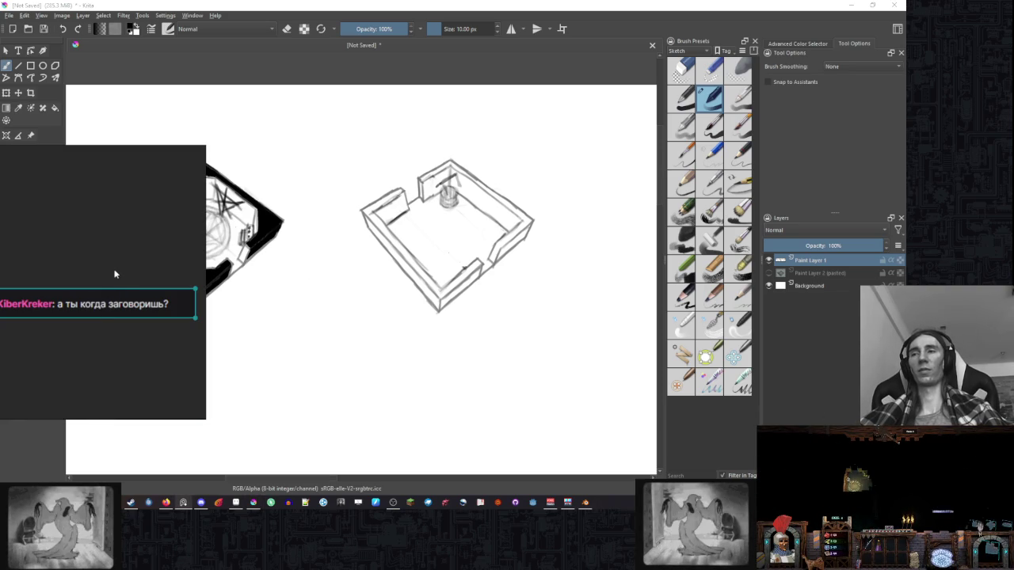
scroll(114, 274, "up", 2)
scroll(114, 274, "up", 2)
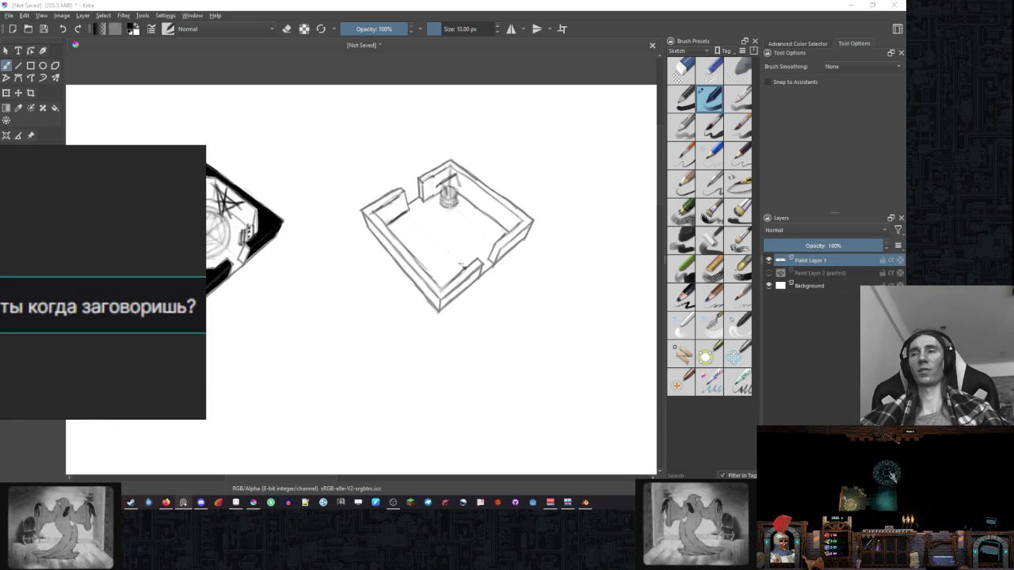
left_click_drag(61, 264, 84, 267)
scroll(73, 274, "down", 1)
left_click(518, 261)
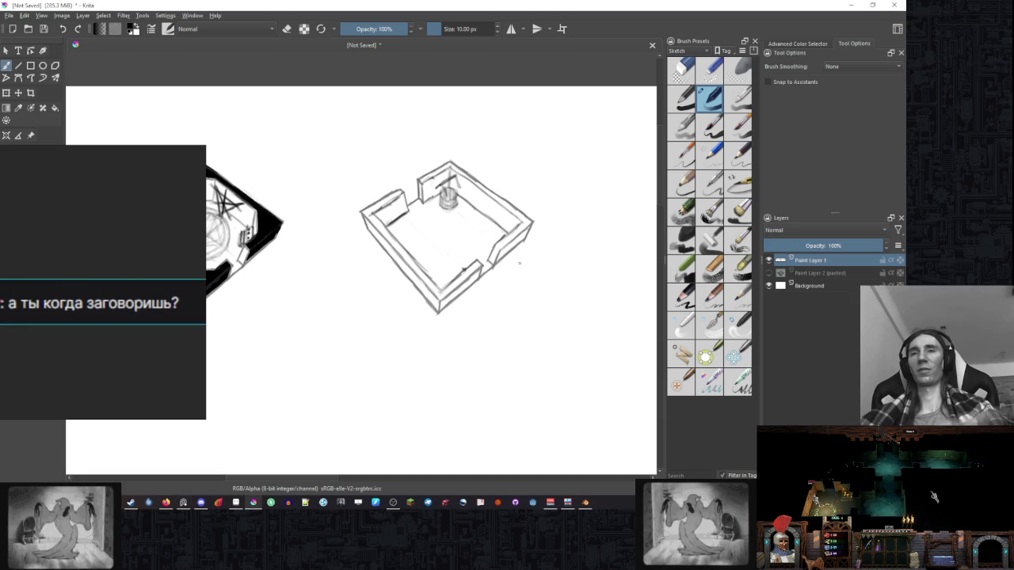
scroll(456, 314, "up", 2)
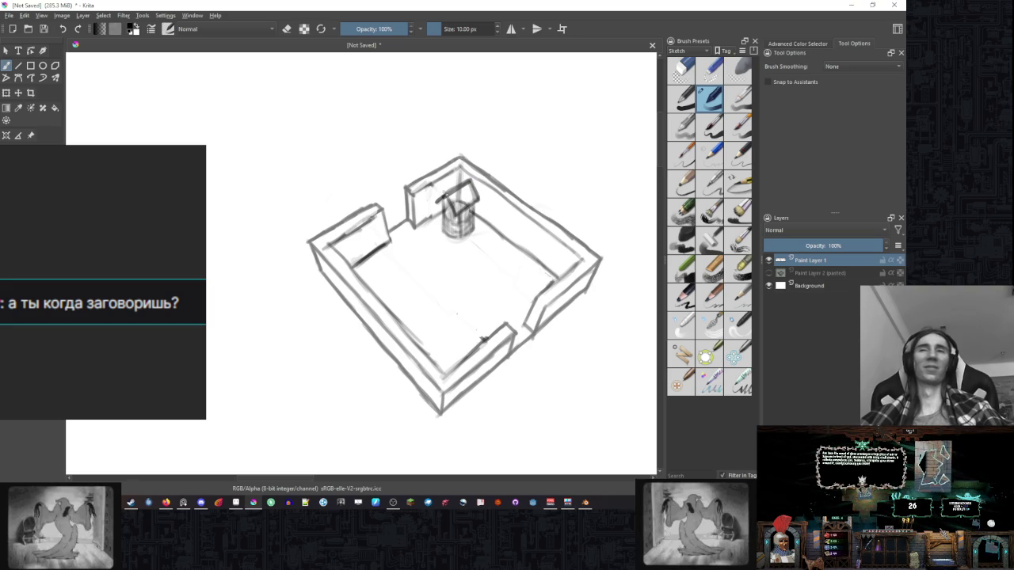
Lighten a patch on the well's roof and erase along the inner left wall, then zoom out.
key("e")
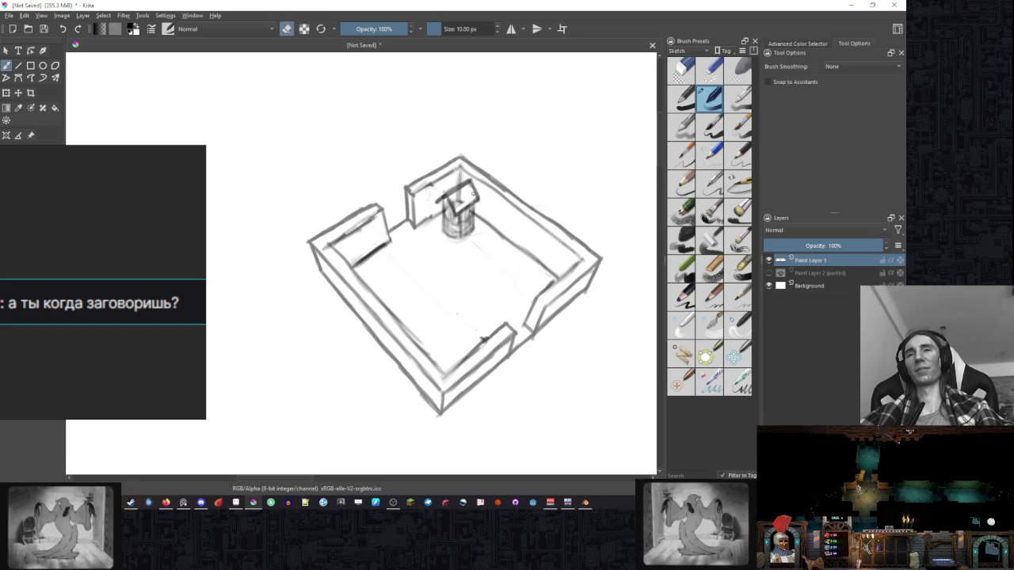
mouse_move(454, 189)
left_mouse_down()
mouse_move(464, 197)
mouse_move(456, 203)
left_mouse_up()
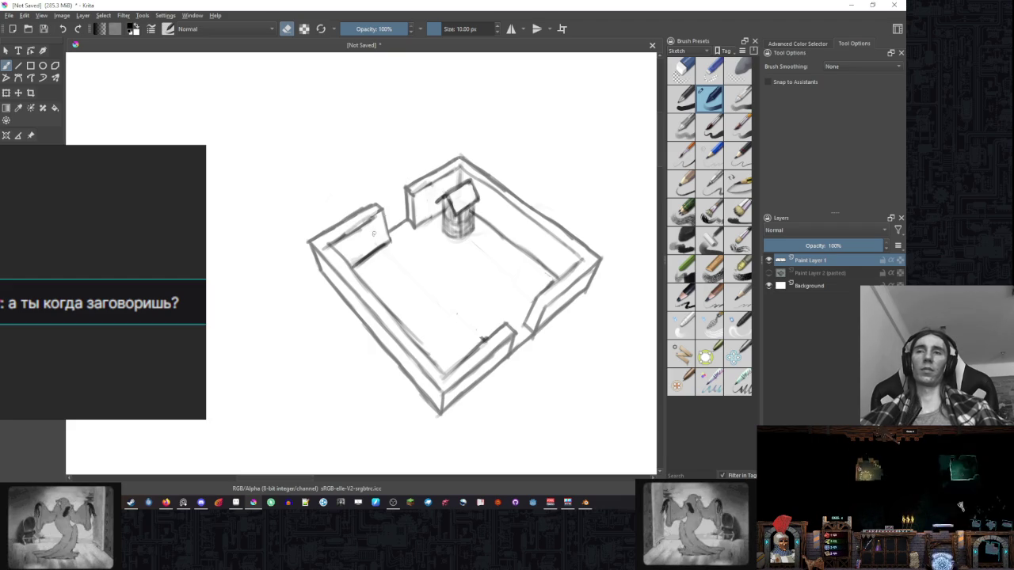
key("e")
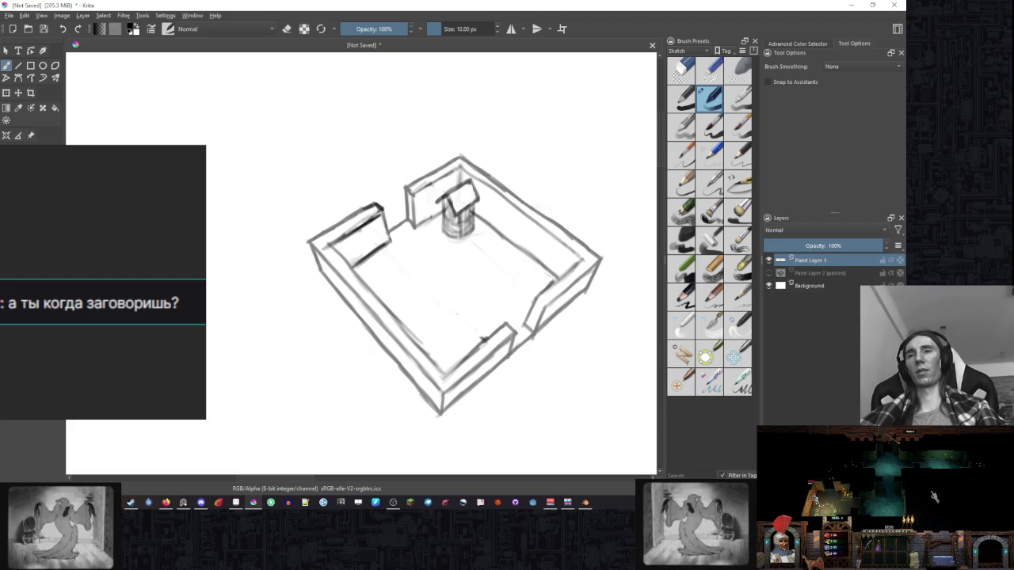
key("e")
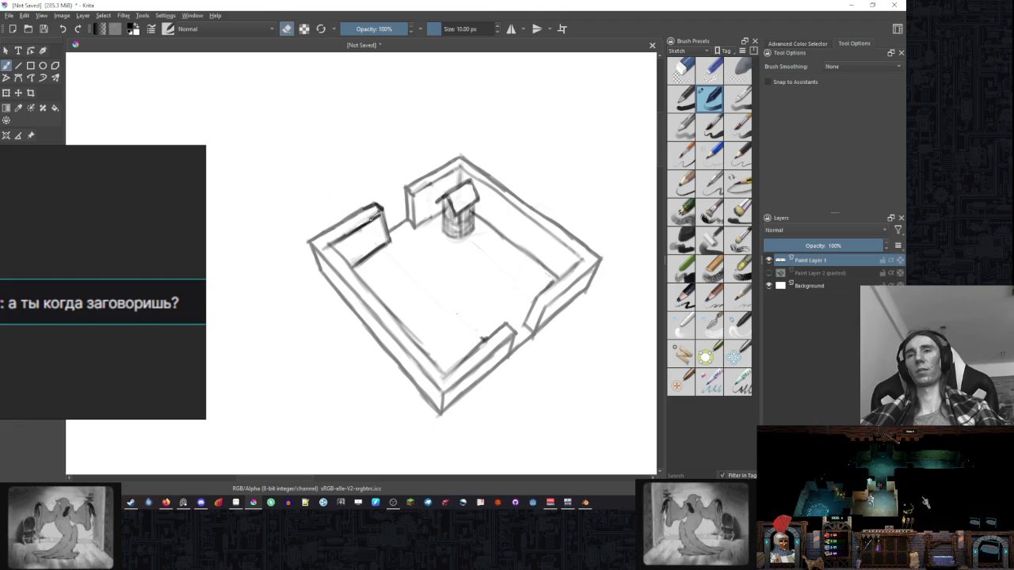
left_click_drag(322, 249, 407, 325)
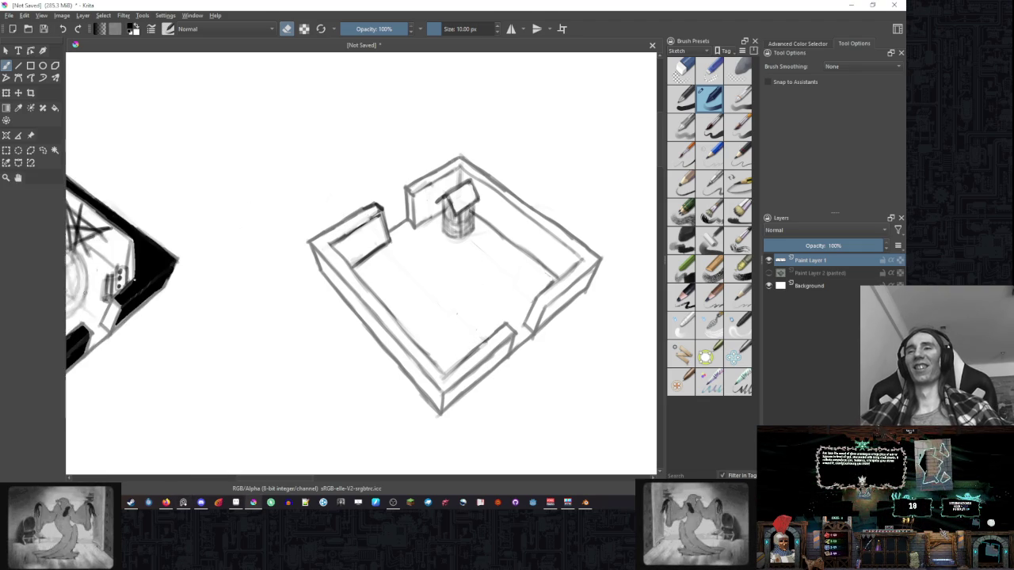
left_click_drag(465, 248, 459, 256)
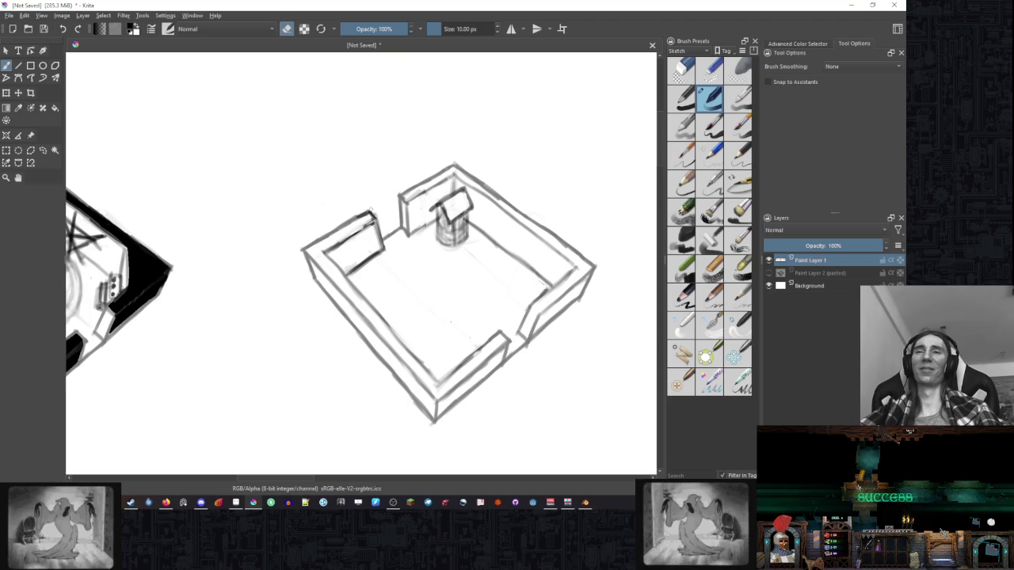
key("e")
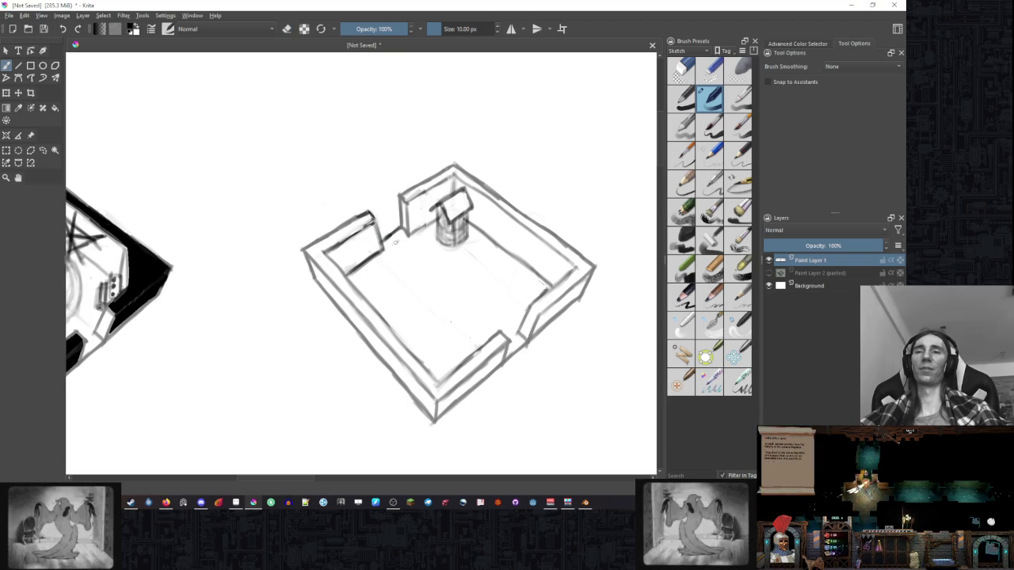
key("minus")
scroll(539, 245, "up", 3)
key("e")
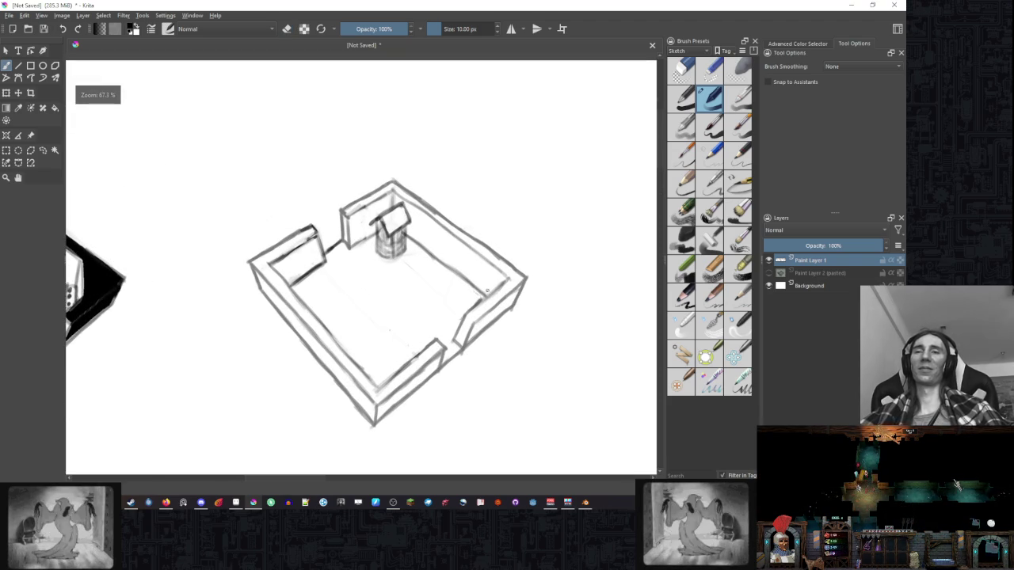
Paint a dark stroke along the well room's inner right wall, then zoom out.
key("e")
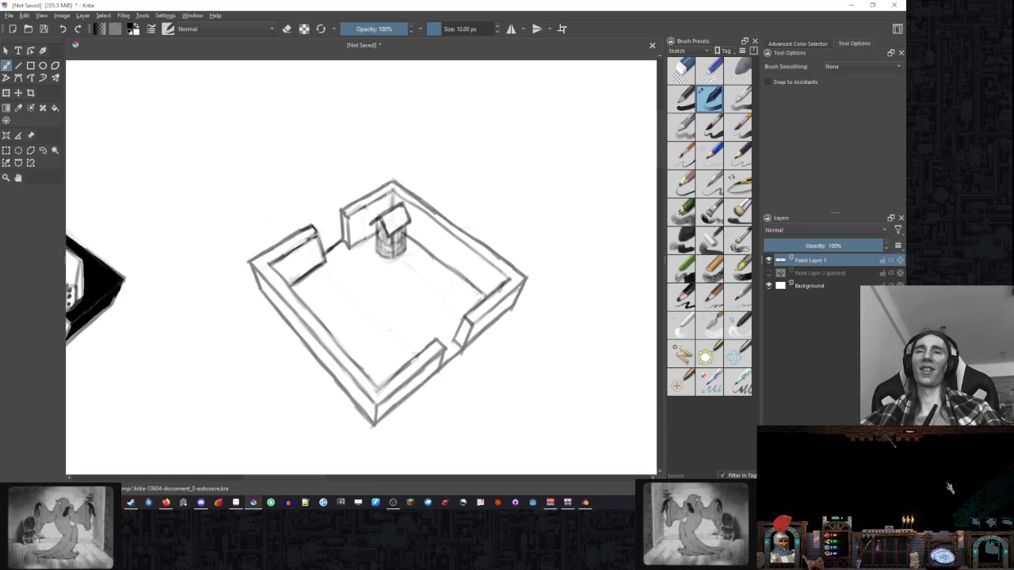
key("e")
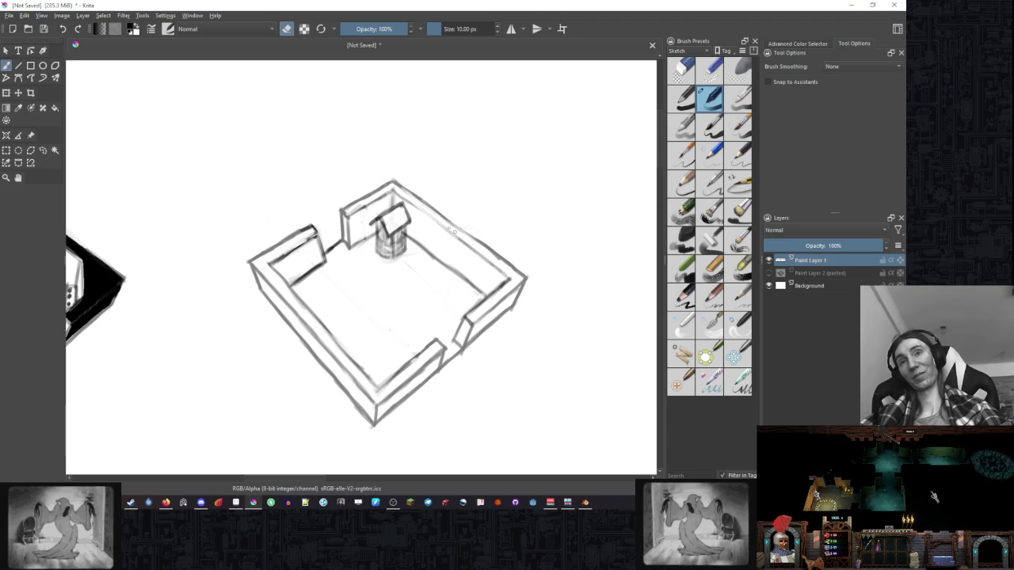
key("e")
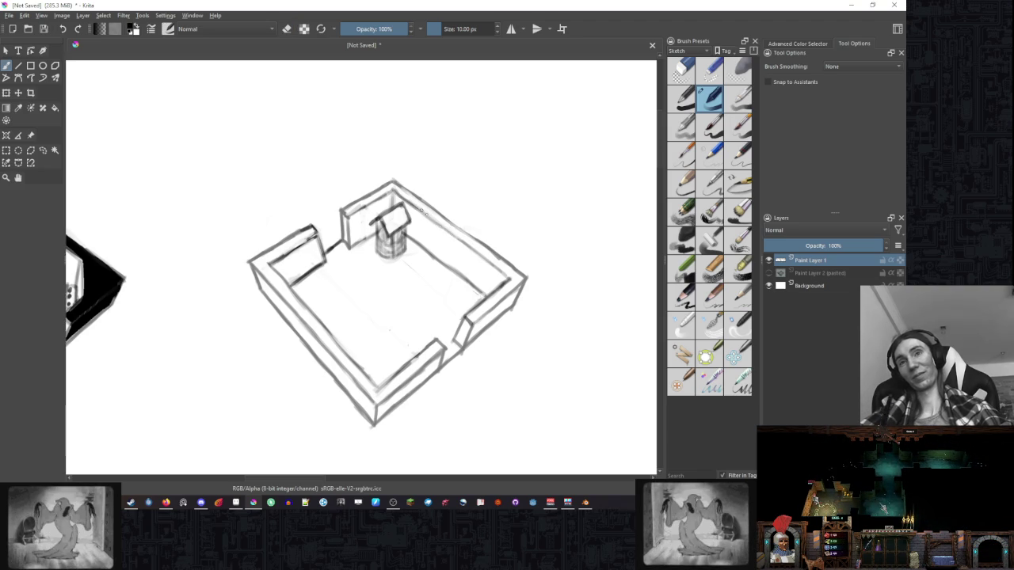
left_click_drag(420, 209, 485, 260)
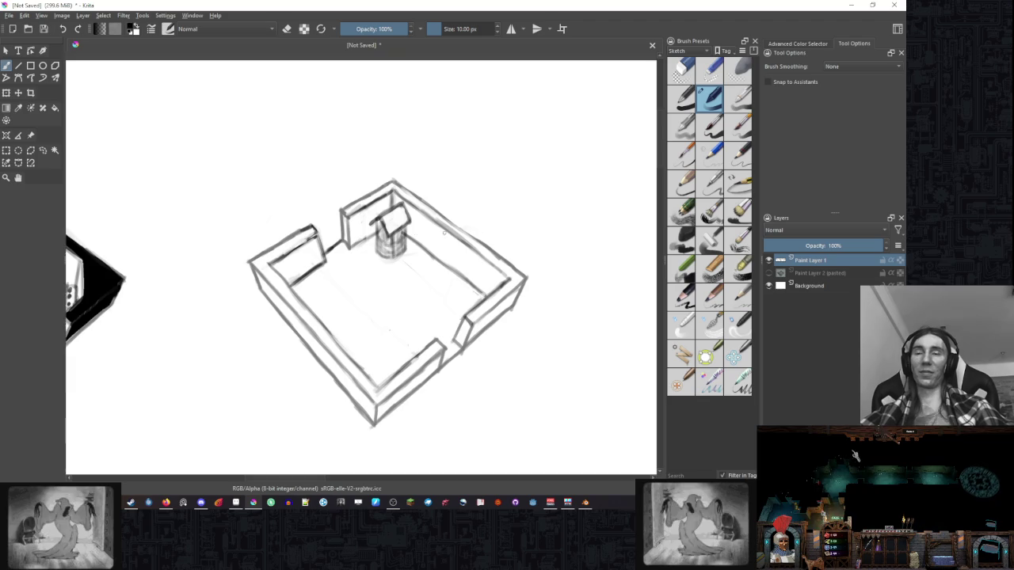
scroll(505, 209, "down", 2)
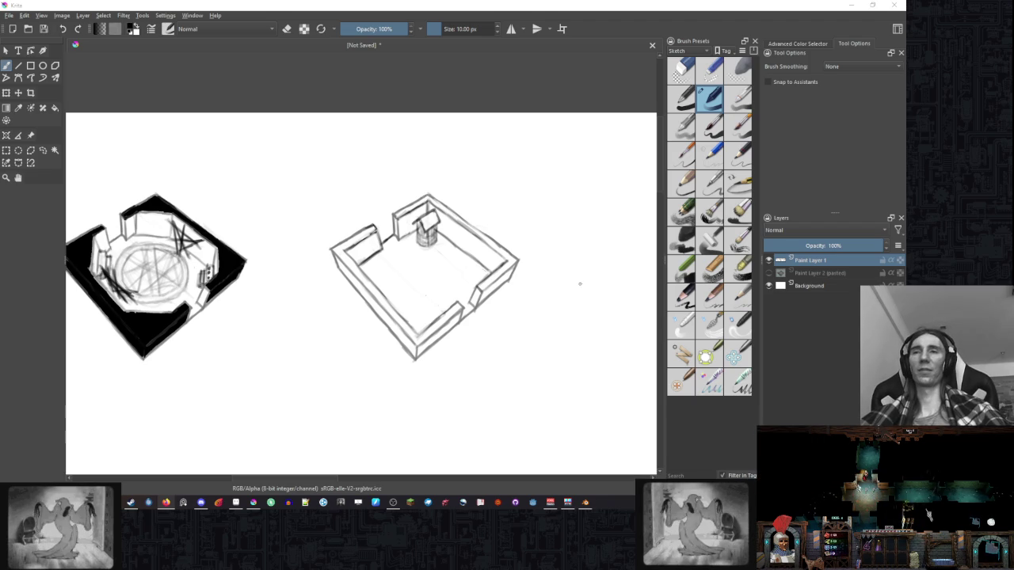
scroll(576, 277, "down", 1)
scroll(361, 286, "up", 1)
scroll(360, 286, "up", 1)
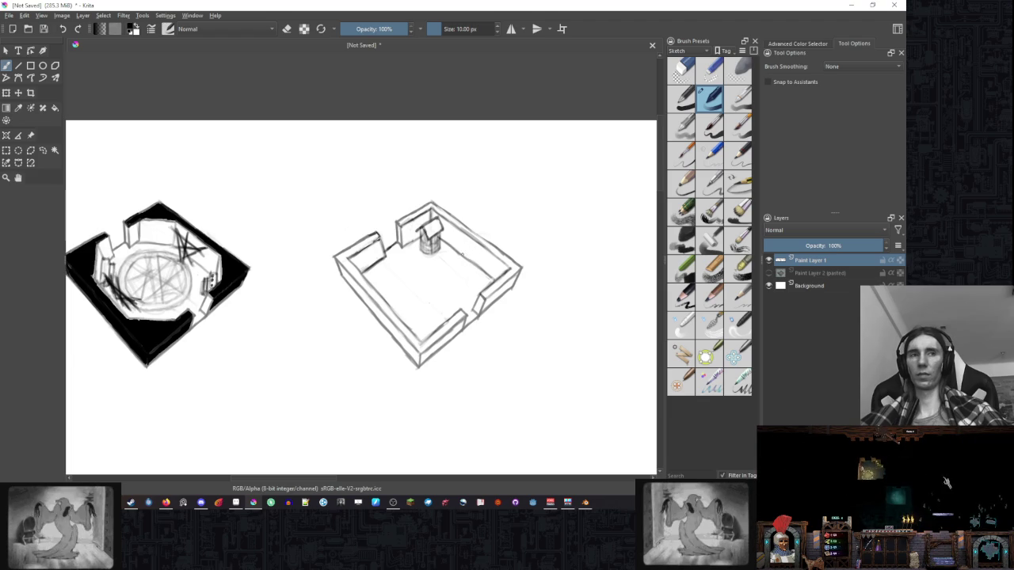
scroll(466, 230, "down", 1)
scroll(470, 220, "down", 1)
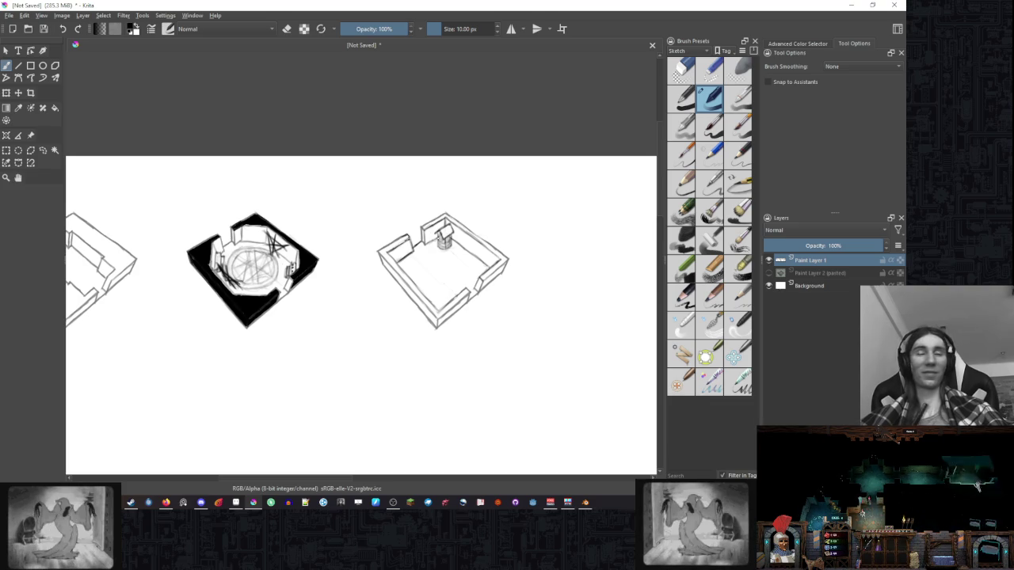
left_click_drag(456, 248, 451, 235)
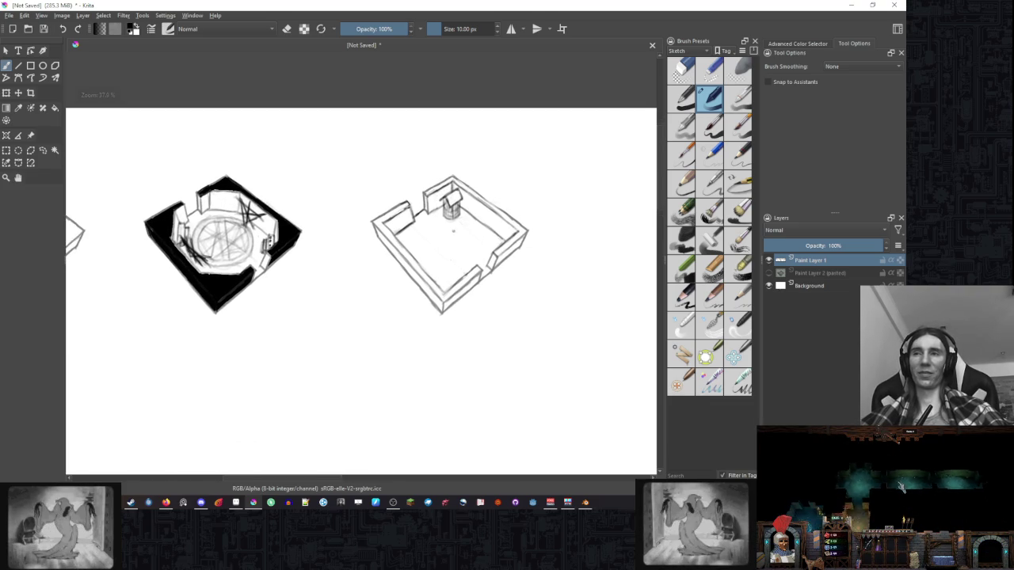
left_click_drag(451, 235, 480, 254)
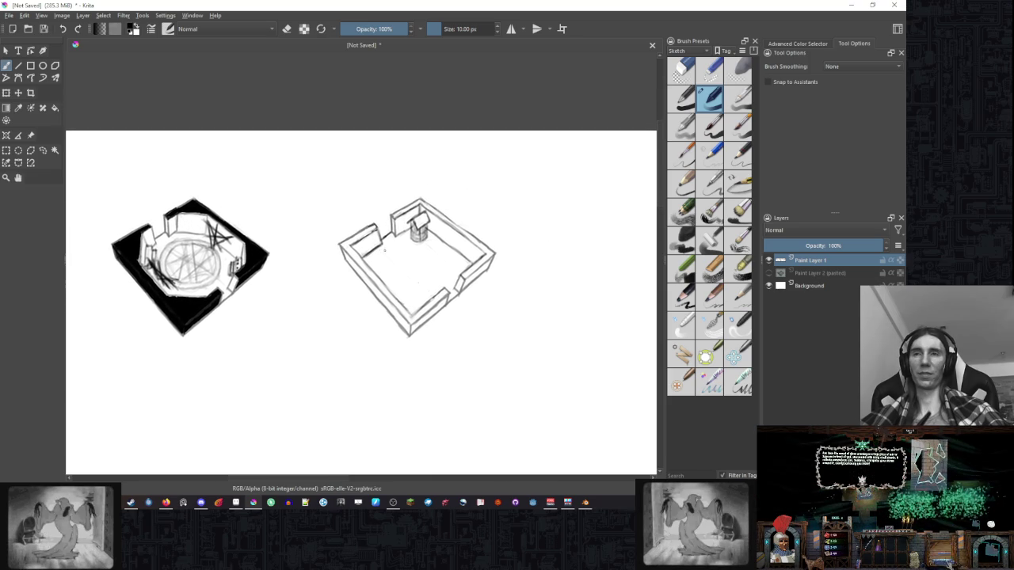
scroll(433, 231, "up", 3)
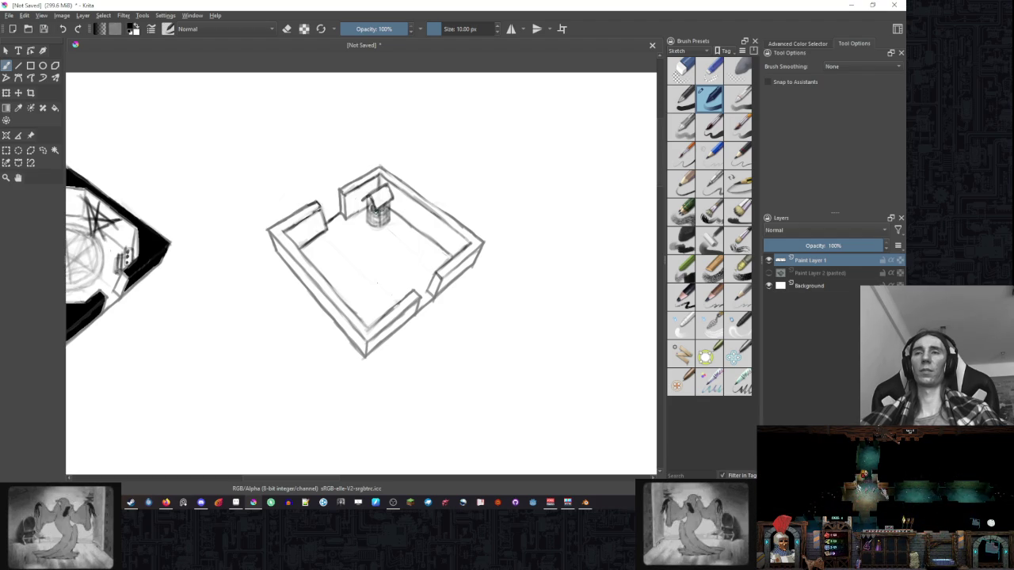
Shade the well darker and centre the view on the well room.
key("e")
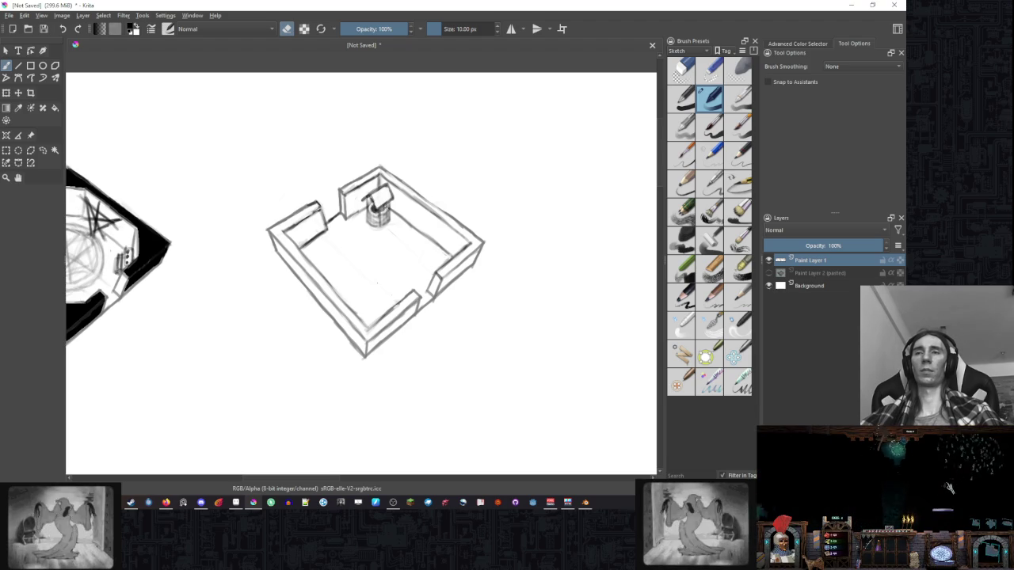
key("e")
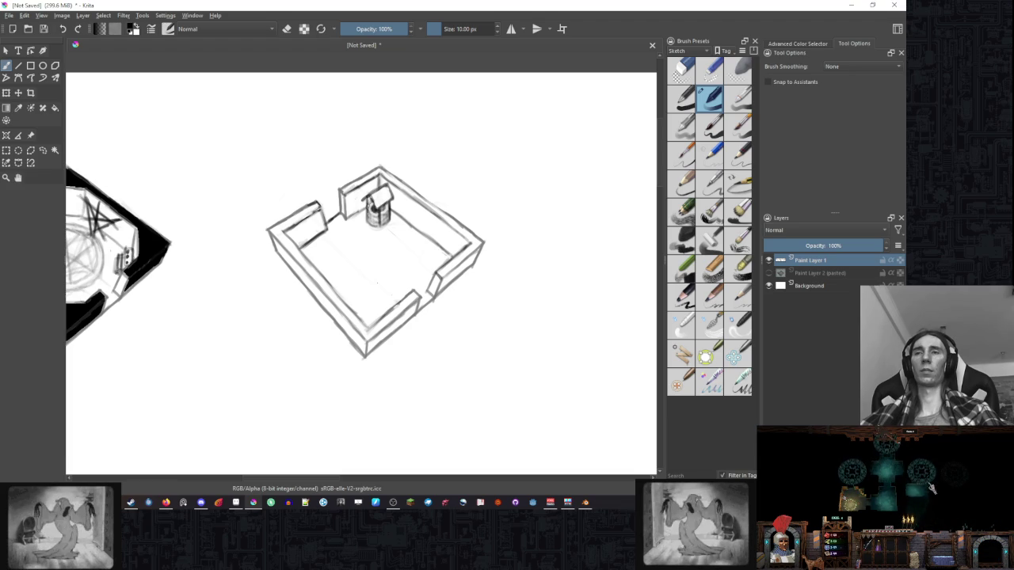
left_click_drag(466, 251, 471, 264)
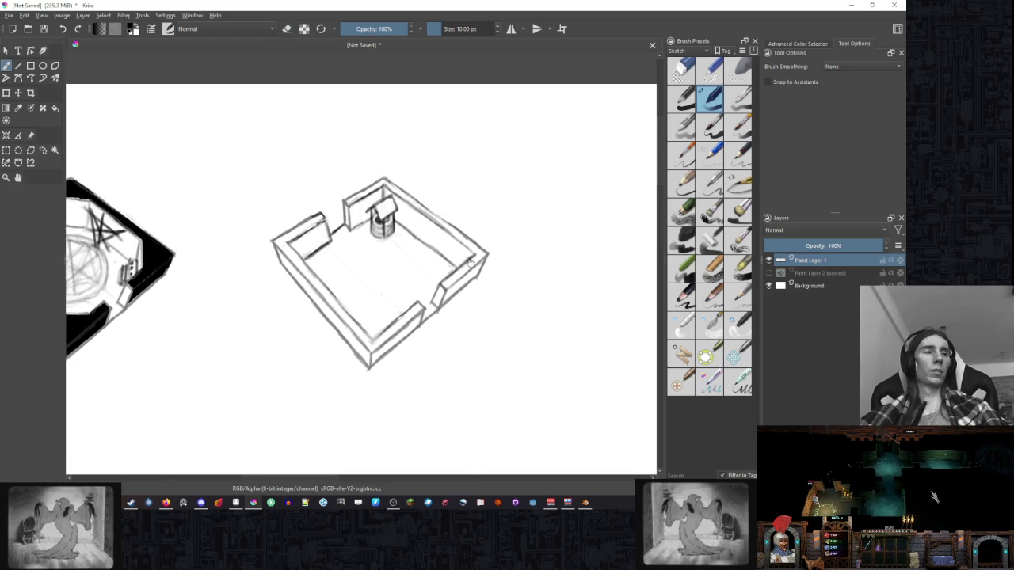
scroll(471, 264, "down", 1)
scroll(461, 264, "up", 1)
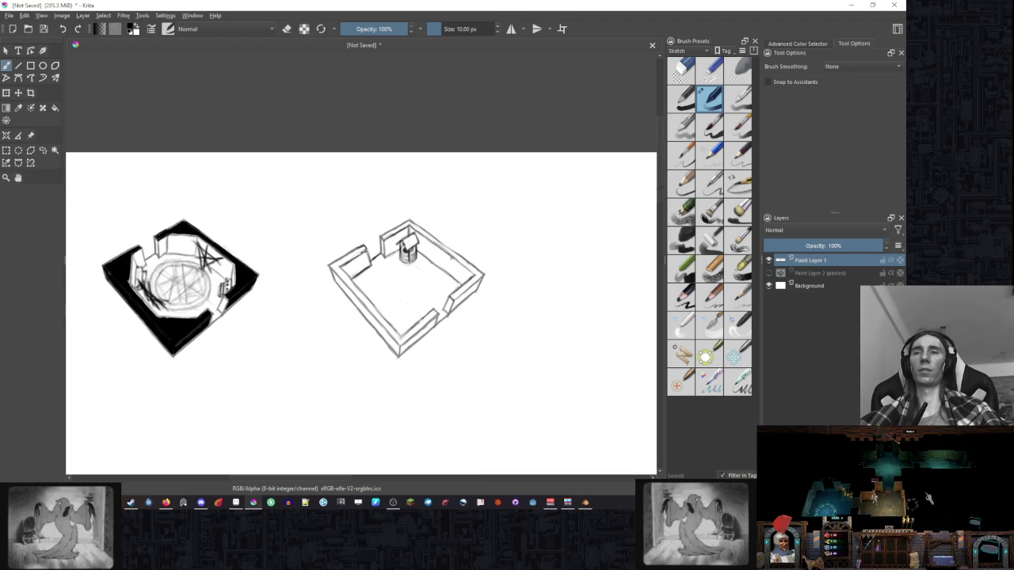
scroll(452, 257, "up", 1)
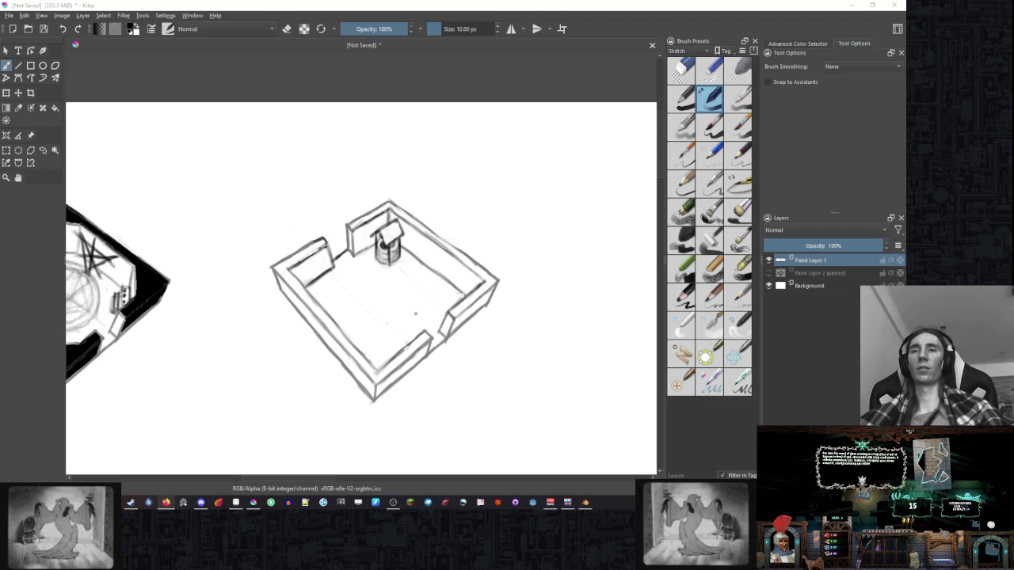
left_click_drag(355, 298, 464, 211)
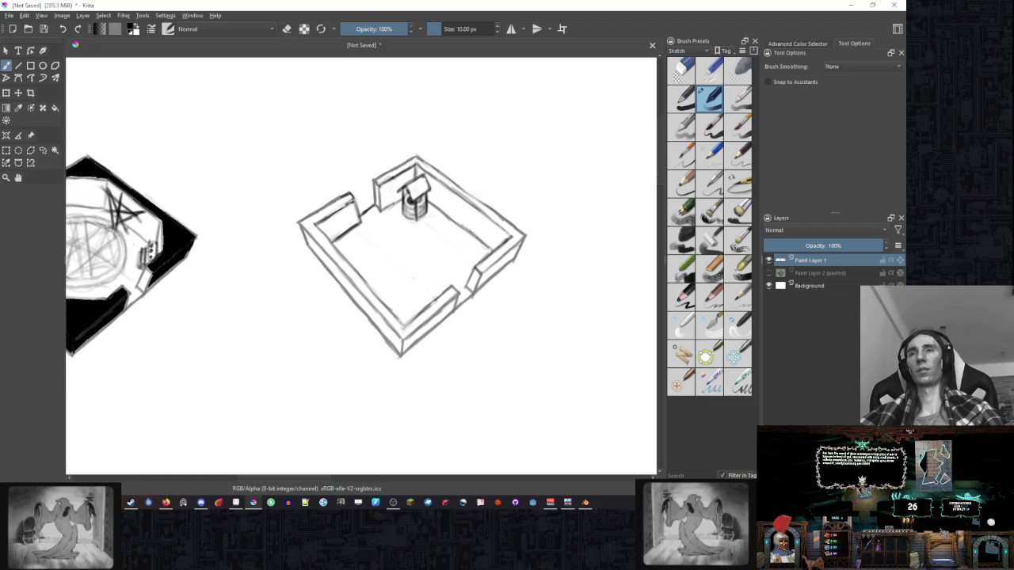
Erase the short stray stroke near the room's back wall.
key("e")
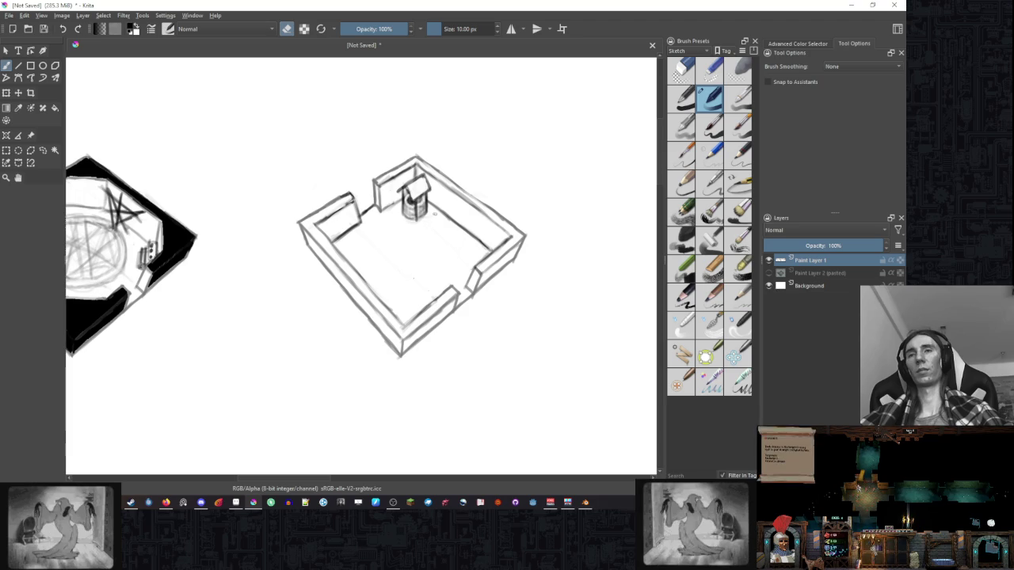
key("e")
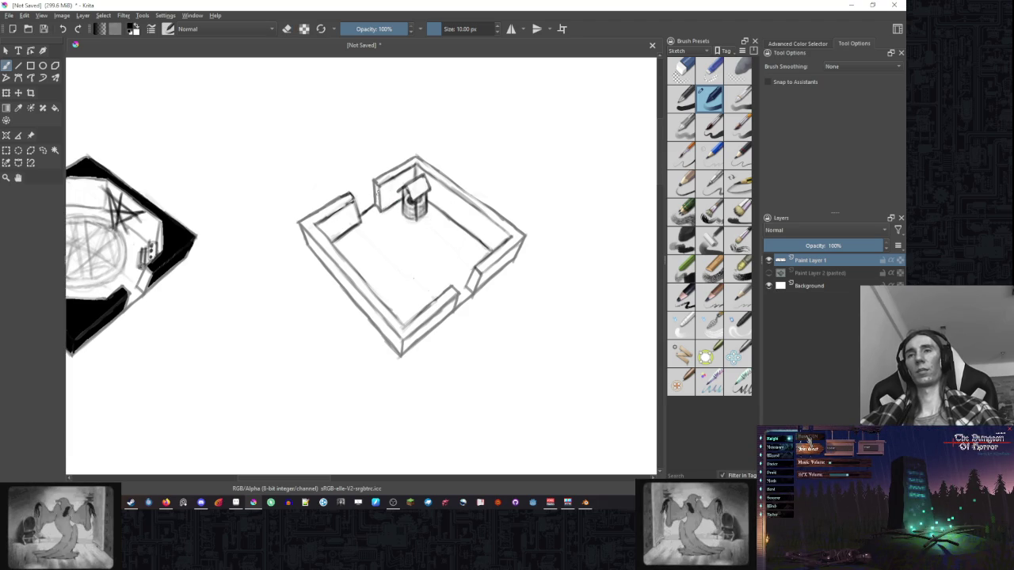
key("e")
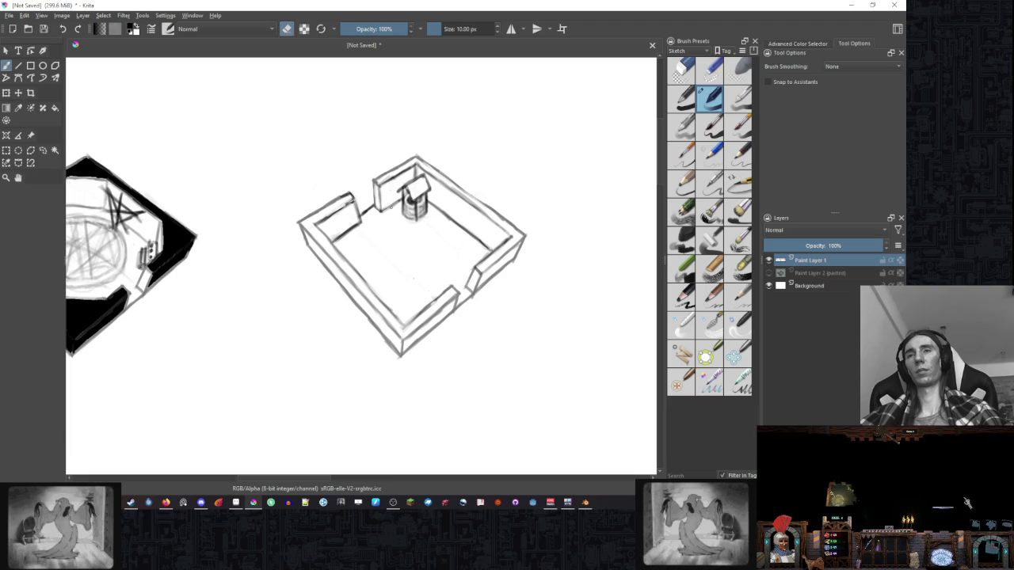
left_click_drag(361, 214, 377, 206)
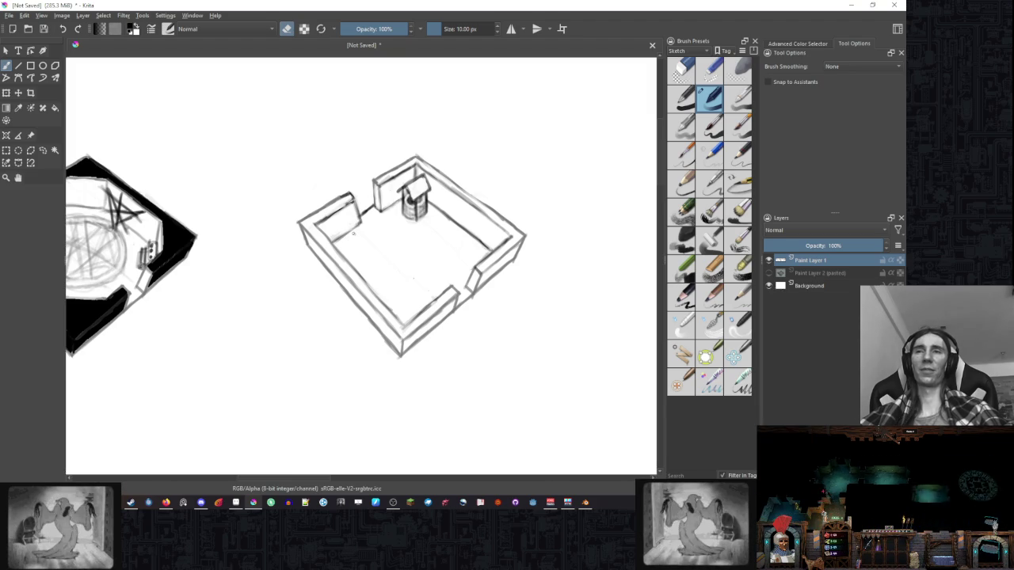
key("e")
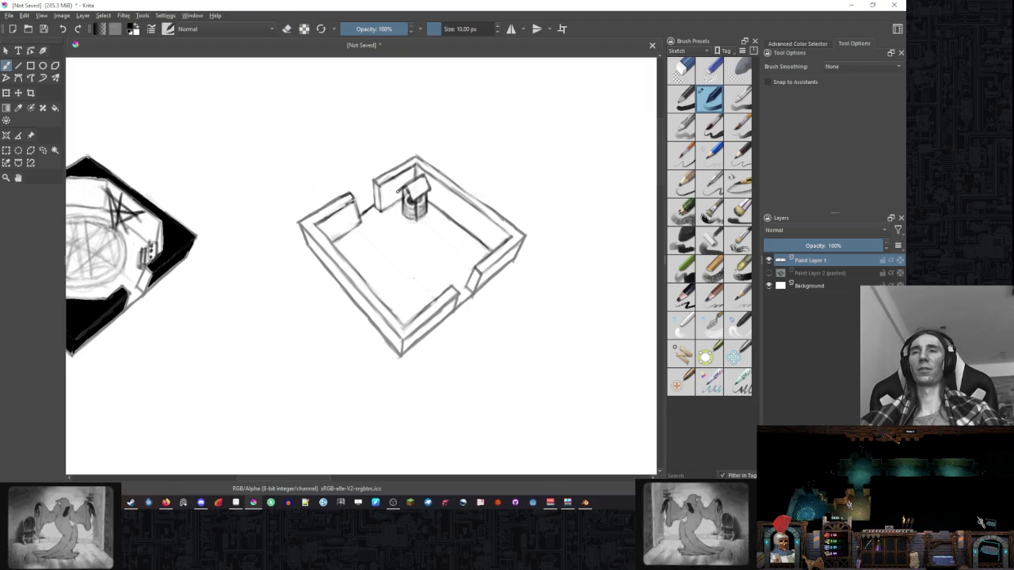
scroll(468, 184, "down", 3)
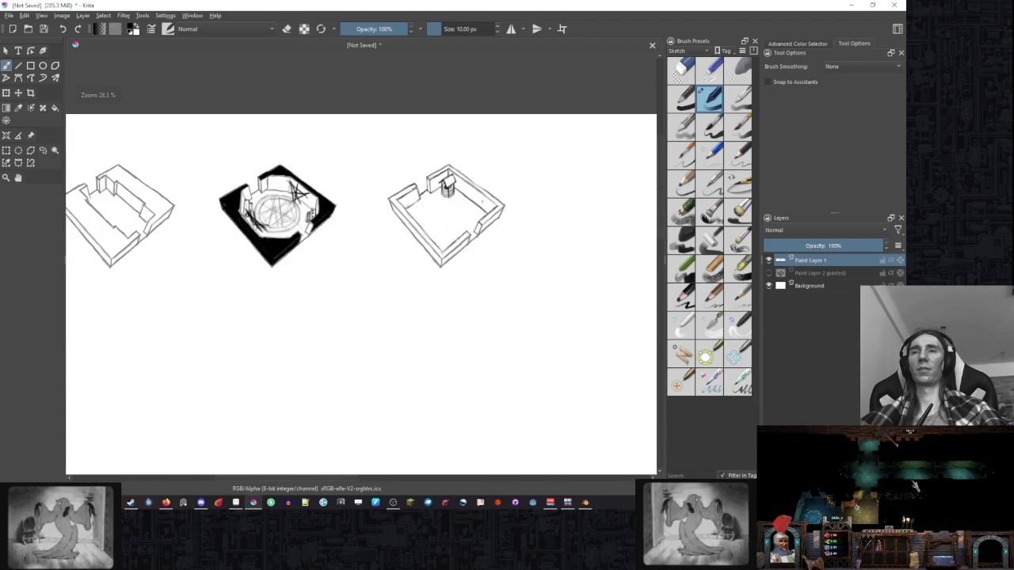
Rough in the tall slab's first thin strokes against the well room's right wall.
scroll(467, 185, "up", 3)
scroll(443, 208, "down", 1)
scroll(420, 232, "up", 1)
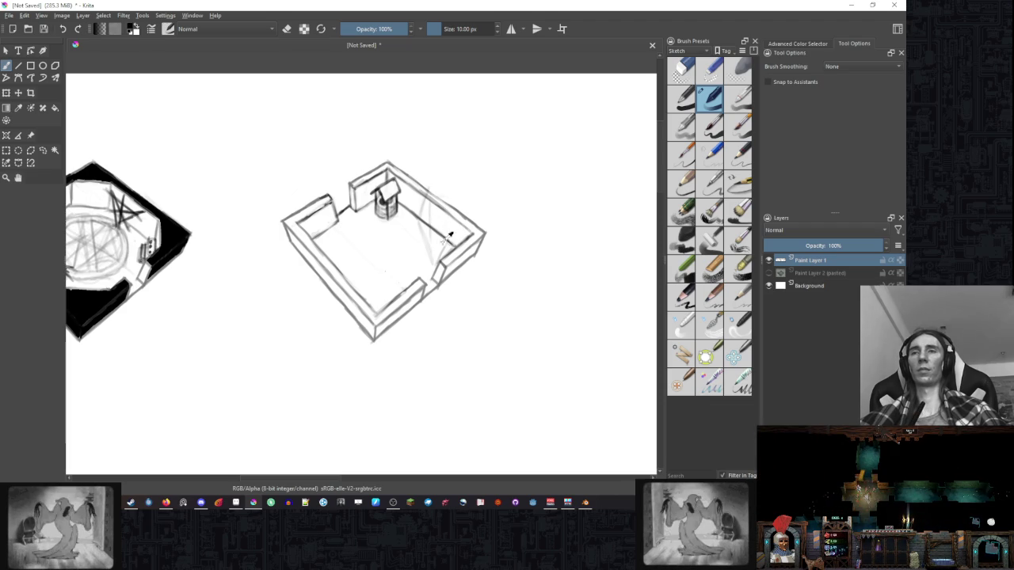
left_click(457, 237)
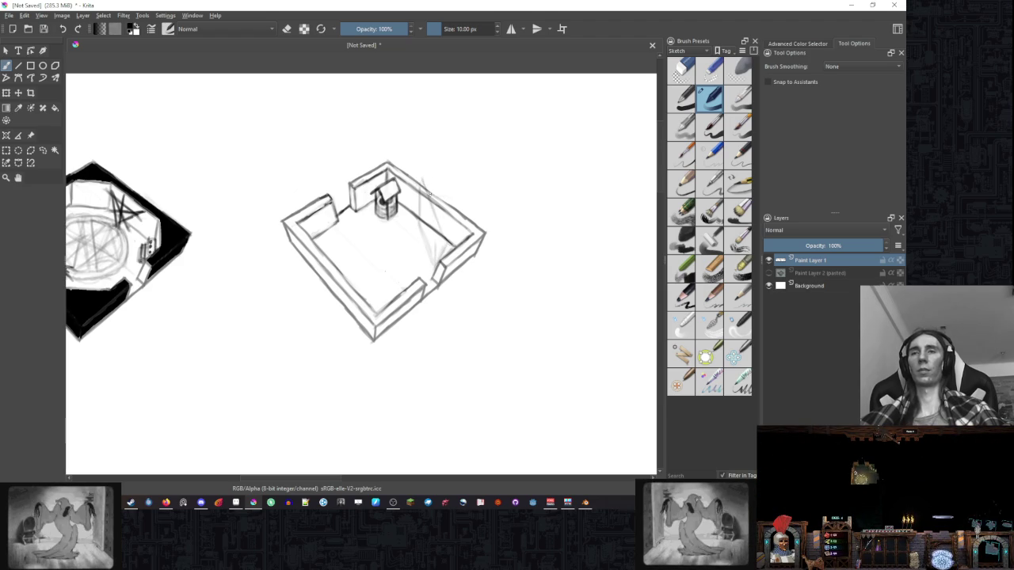
left_click_drag(422, 166, 428, 187)
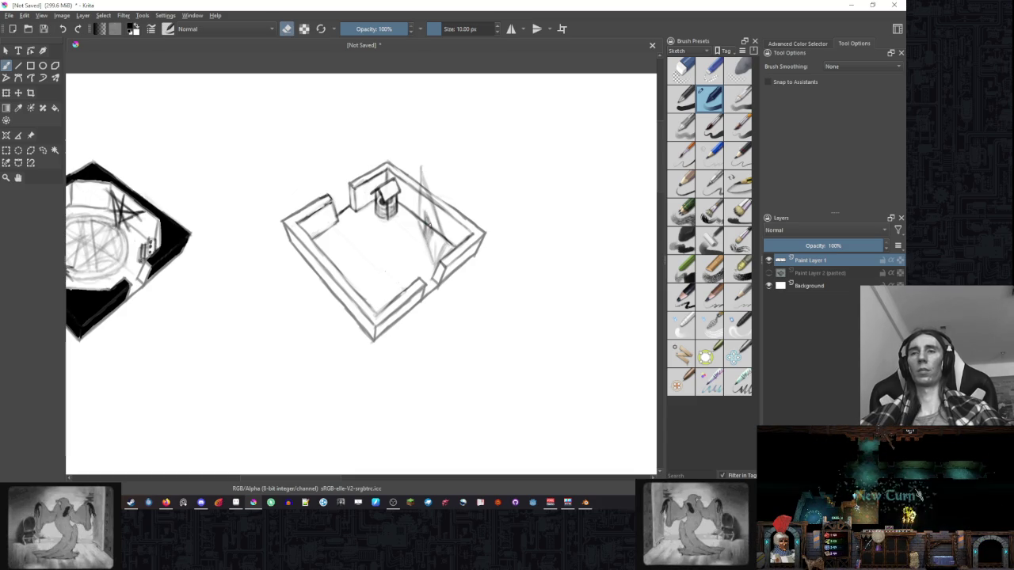
key("e")
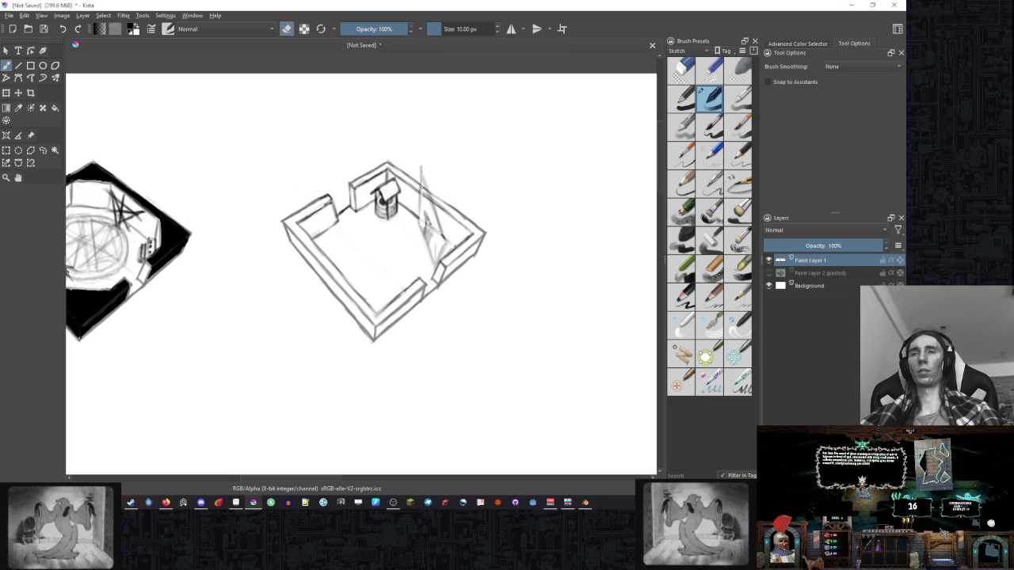
key("e")
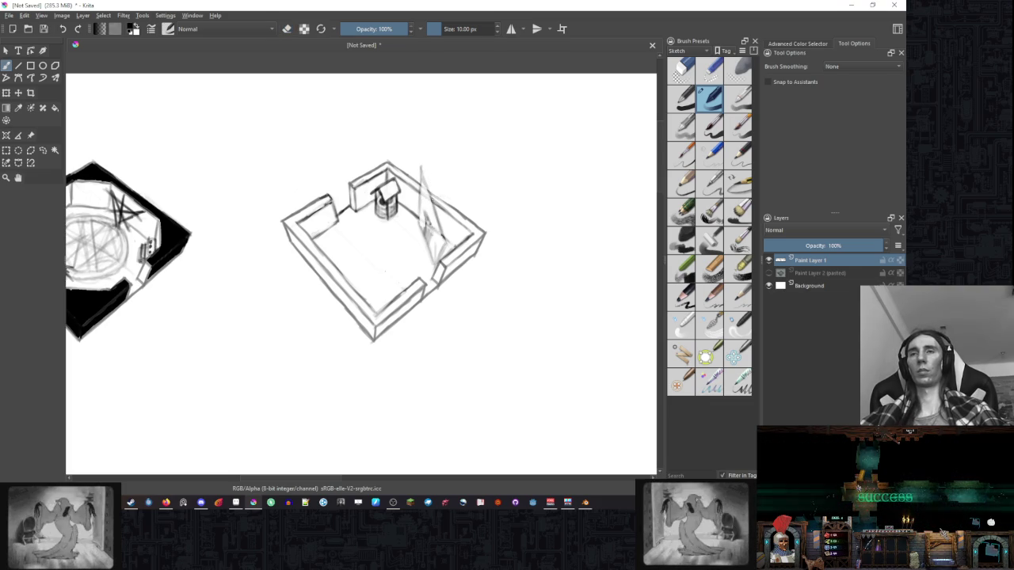
left_click_drag(433, 181, 436, 228)
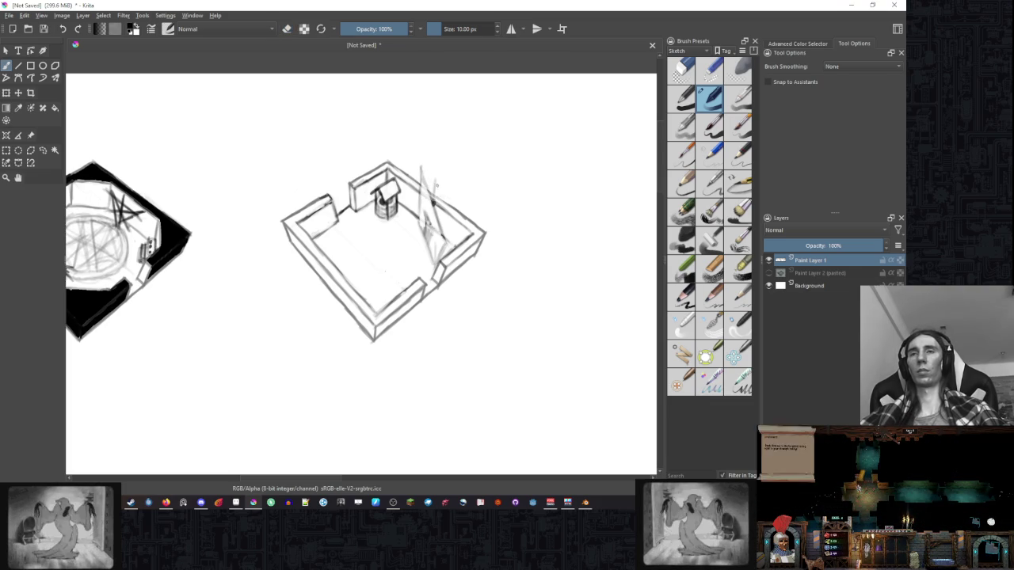
Draw the tall slab's vertical side edges and top edge beside the right wall.
left_click_drag(439, 180, 444, 244)
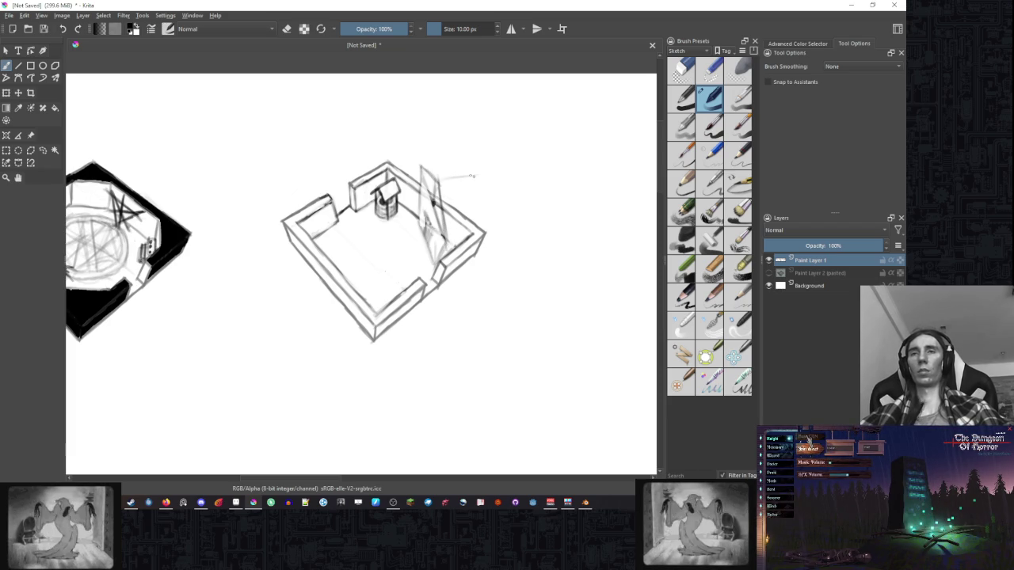
left_click_drag(440, 178, 483, 173)
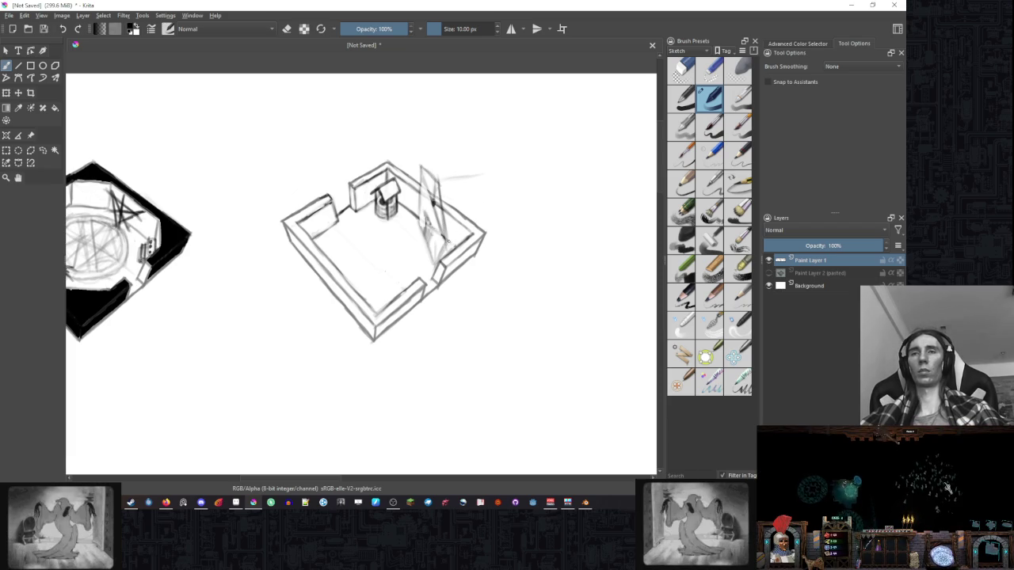
left_click_drag(479, 179, 476, 223)
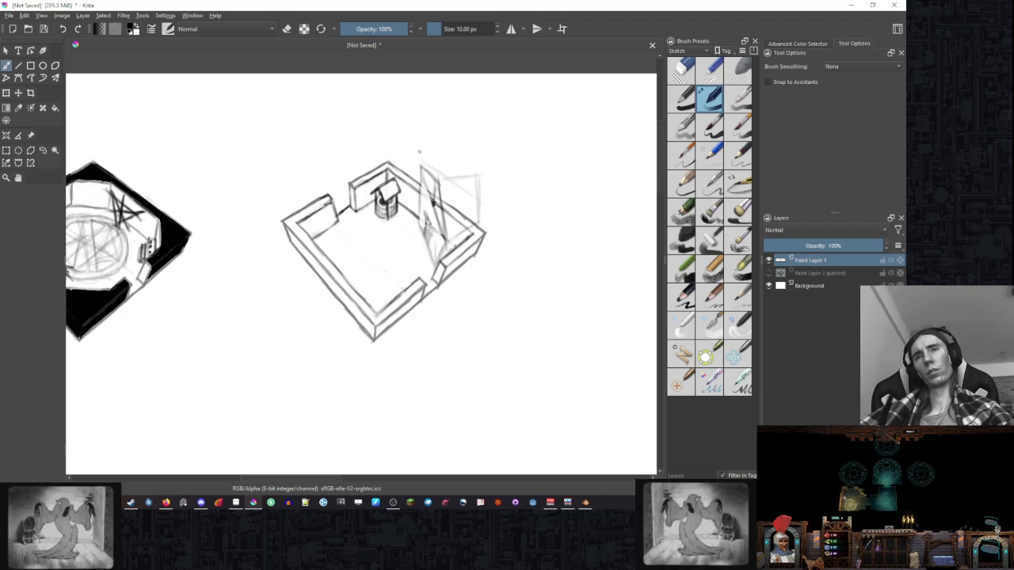
key("e")
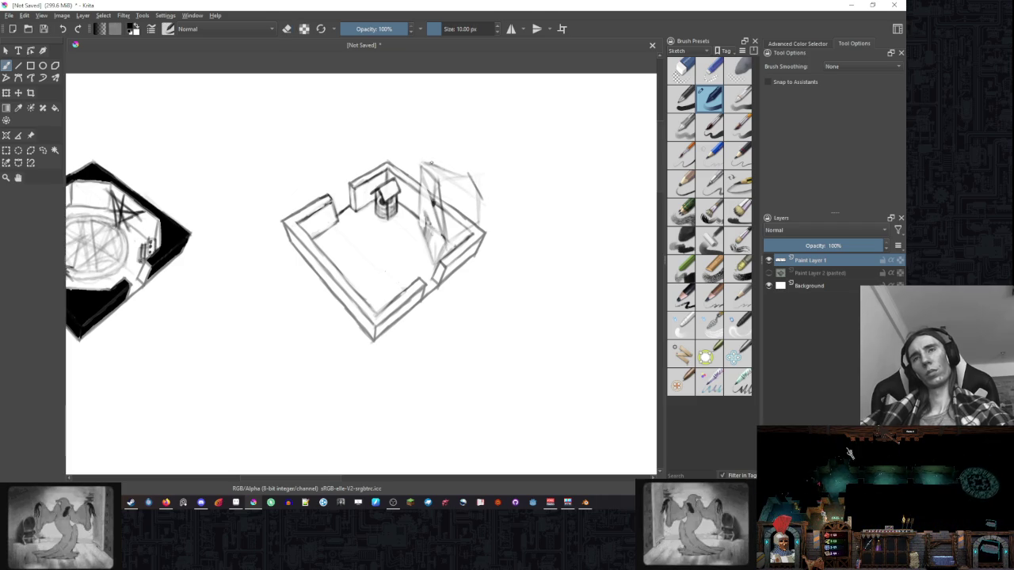
left_click_drag(421, 163, 469, 173)
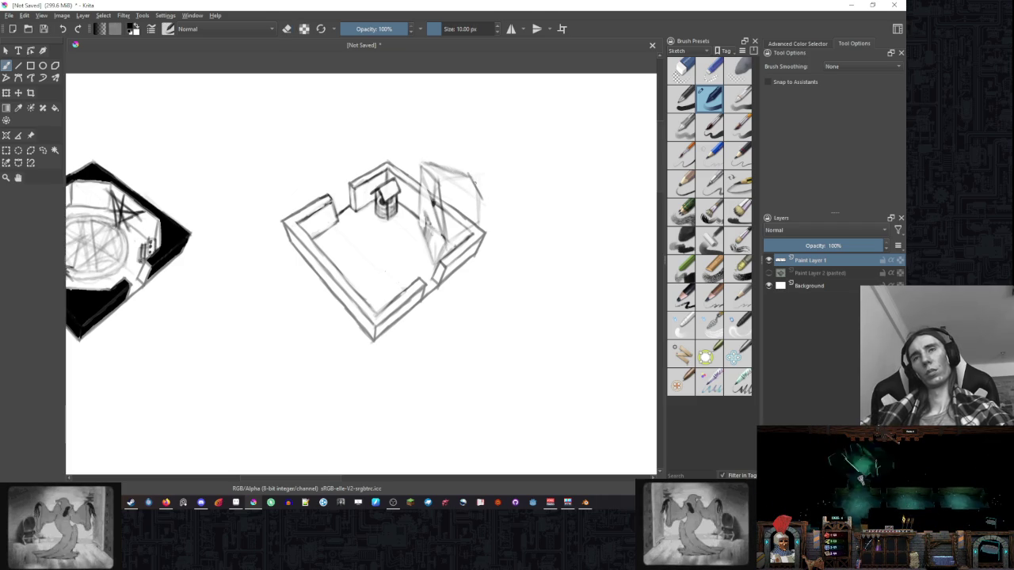
Hatch dense grey vertical shading on the slab's face, cleaning up with the eraser.
key("e")
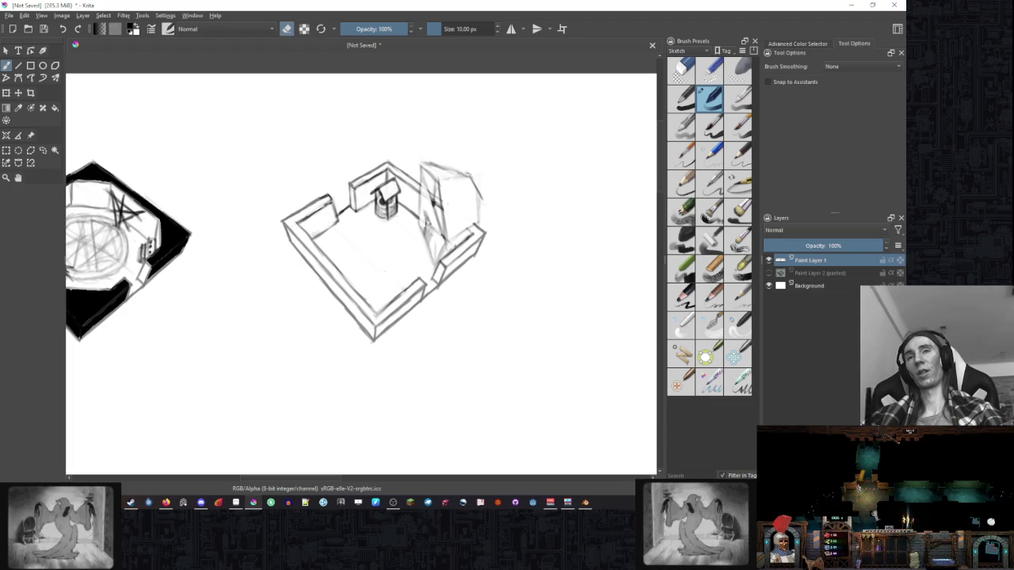
key("e")
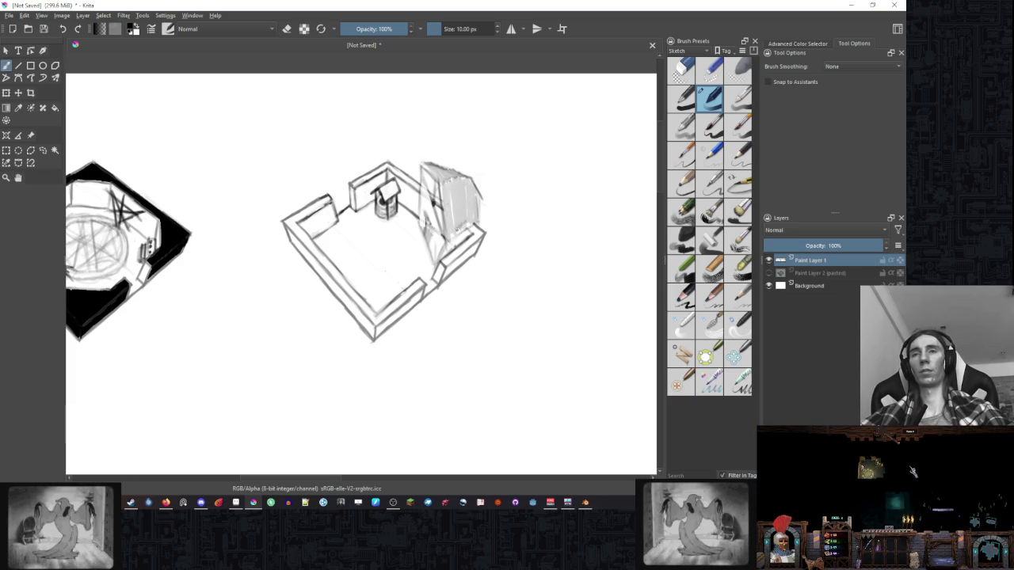
key("e")
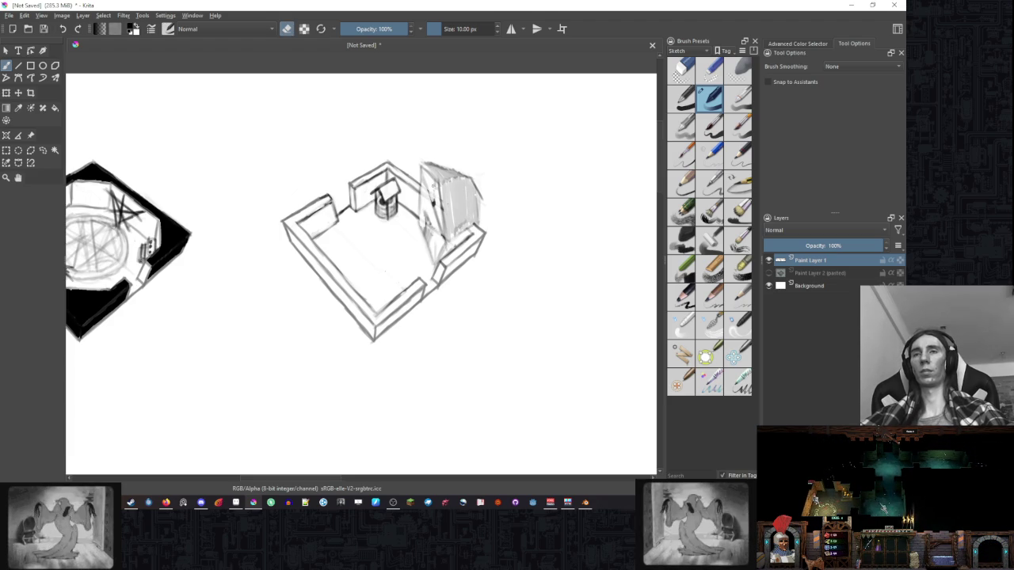
key("e")
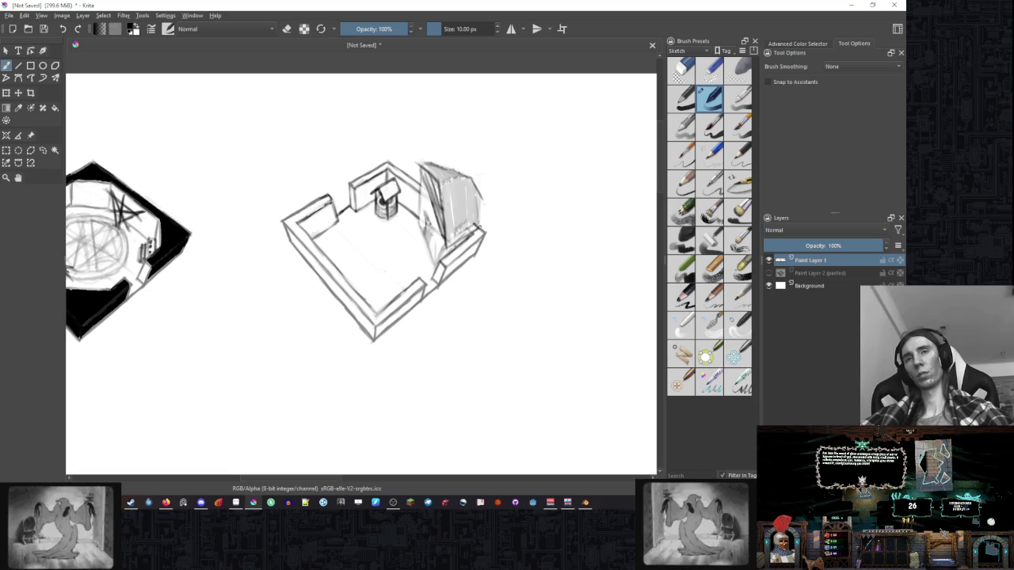
key("e")
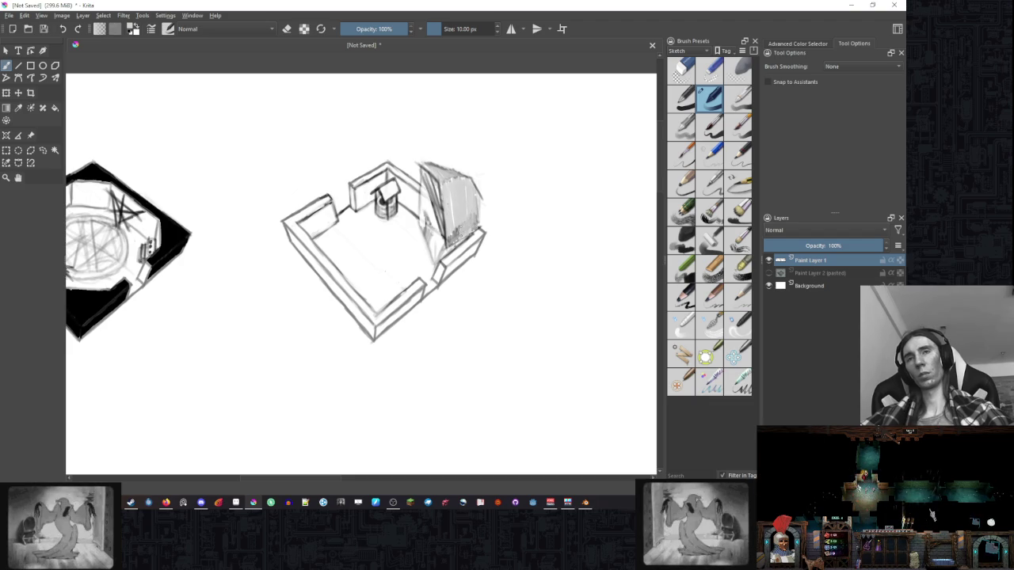
right_click(167, 153)
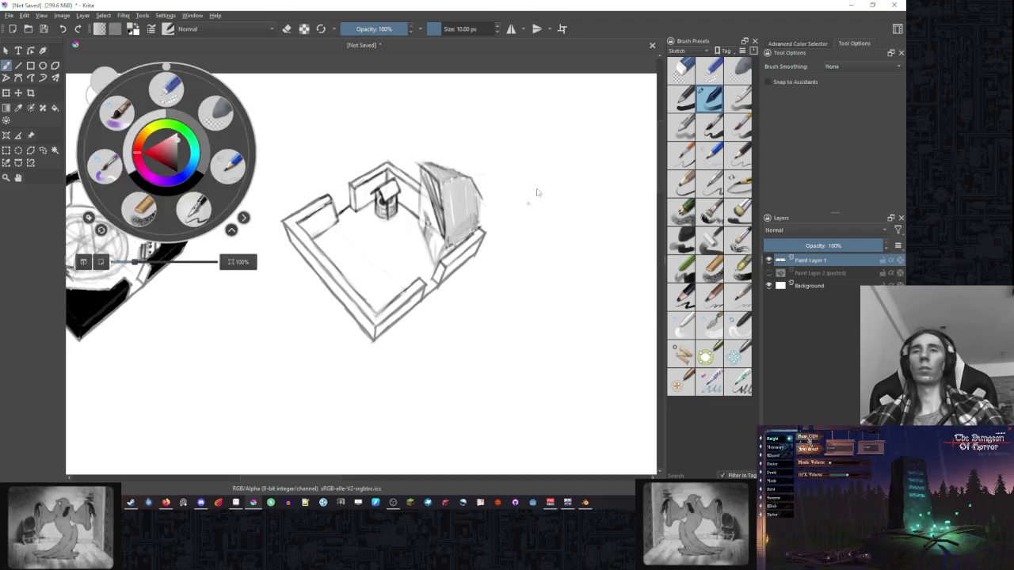
Draw short dark pencil strokes on the wall below the tall slab to shade its narrow left edge.
right_click(276, 207)
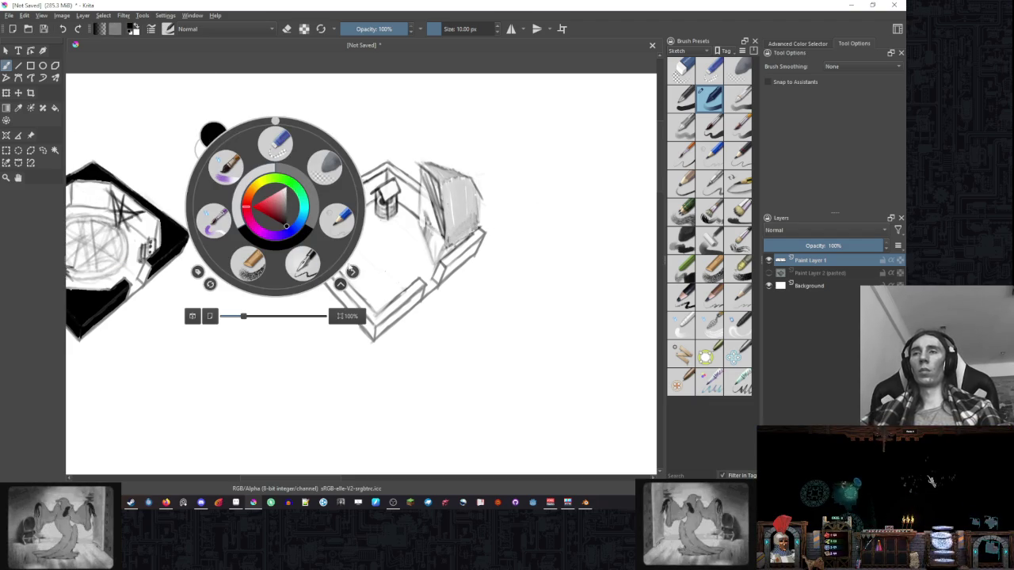
left_click(466, 215)
key("e")
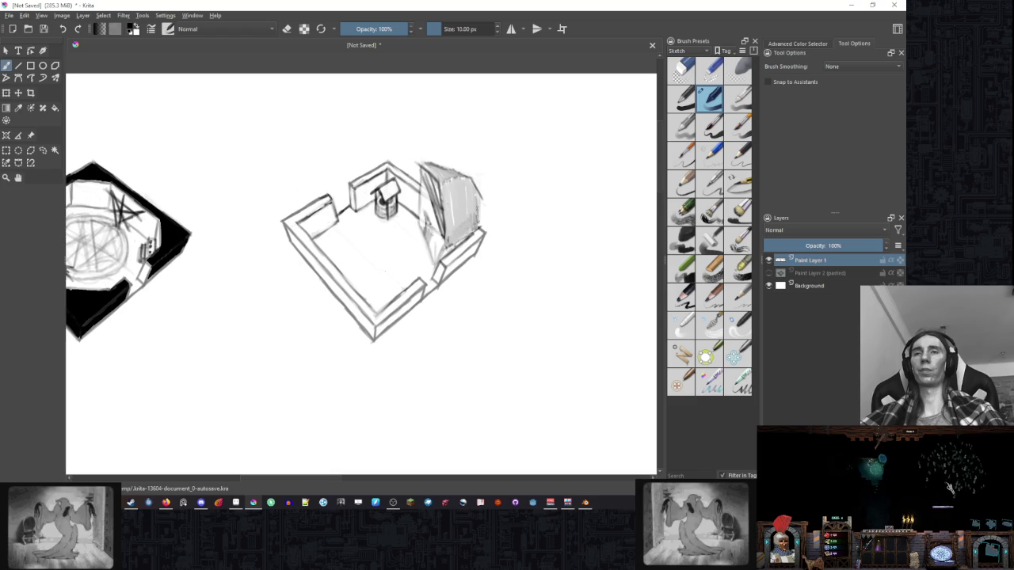
key("e")
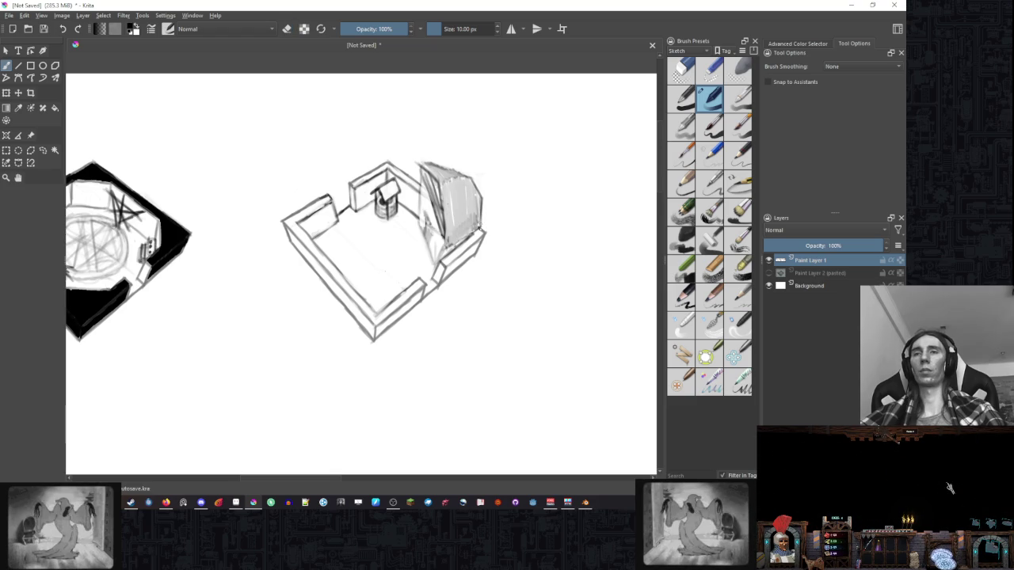
mouse_move(460, 240)
left_mouse_down()
mouse_move(485, 223)
mouse_move(457, 243)
left_mouse_up()
key("e")
key("e")
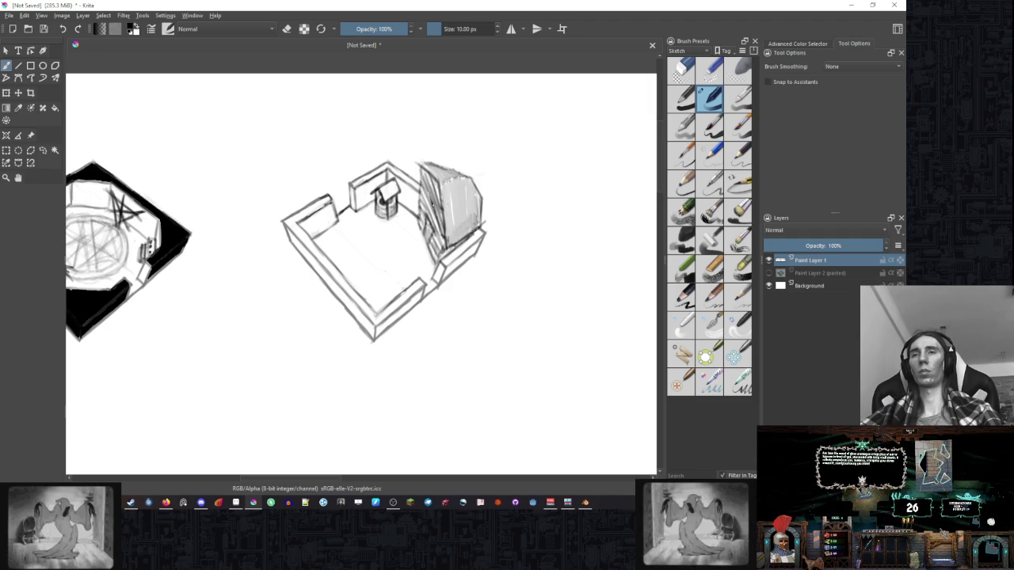
Zoom out to survey all sketches, then zoom back in and centre the octagonal and well rooms.
scroll(515, 170, "down", 4)
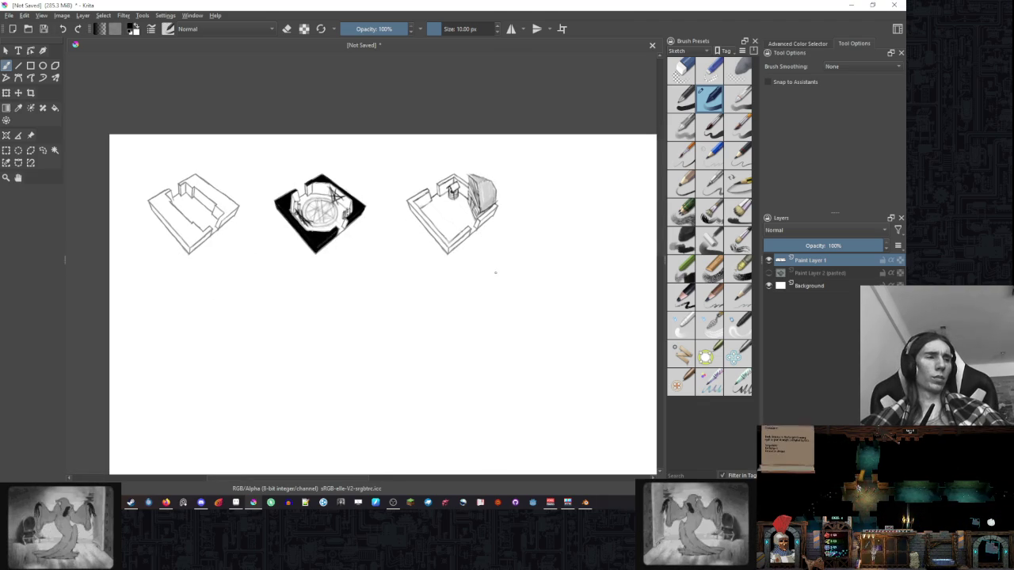
scroll(507, 250, "up", 2)
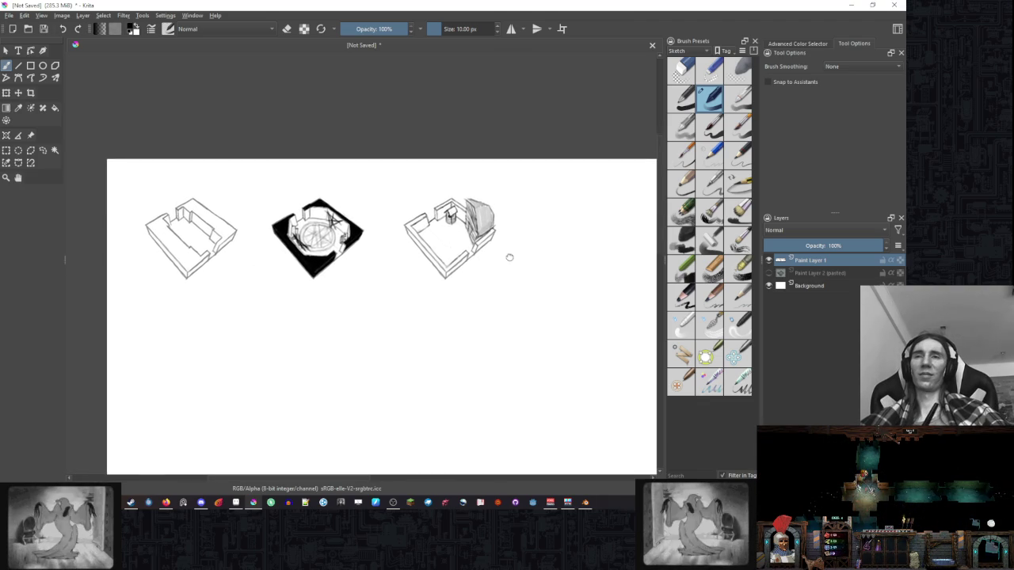
scroll(506, 247, "up", 2)
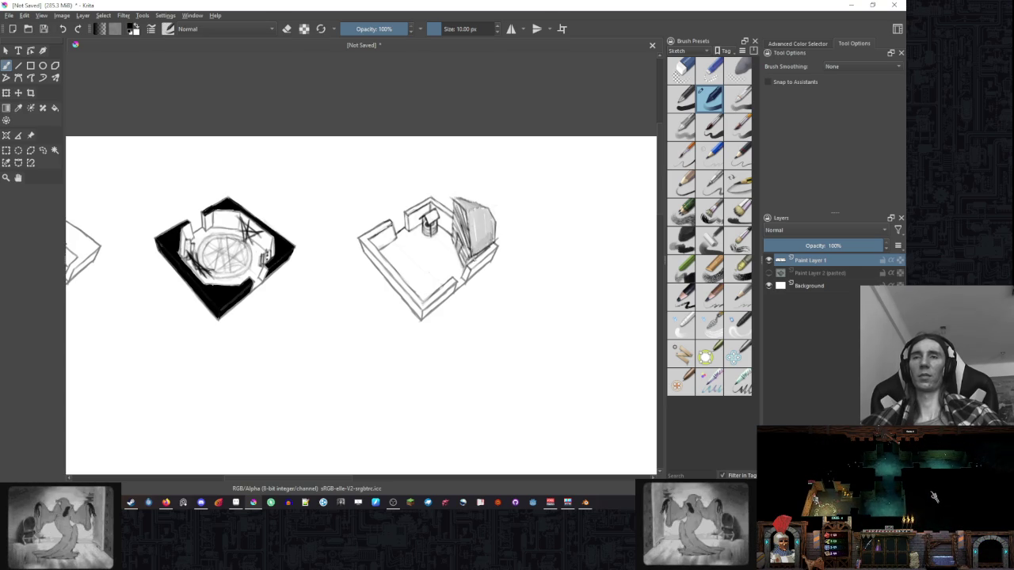
left_click_drag(478, 209, 446, 181)
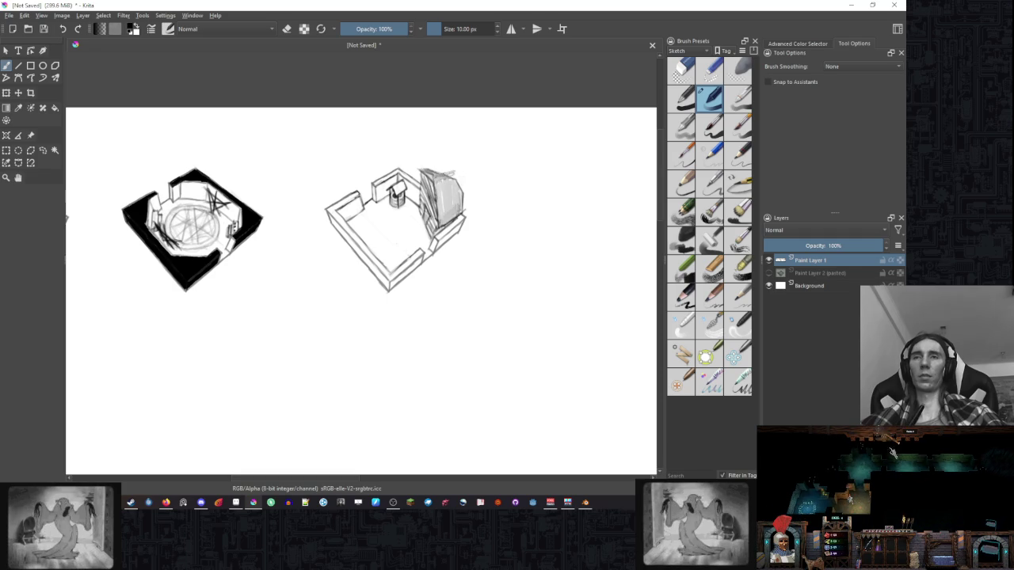
Darken the tall slab's top edge with pencil, undoing a trial shading stroke on its right side.
left_click_drag(442, 172, 462, 170)
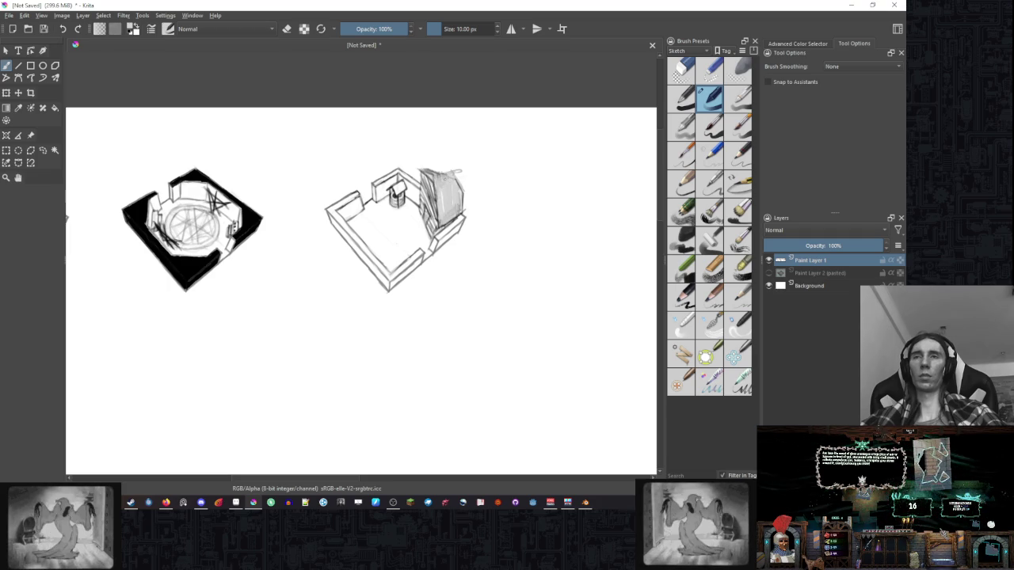
right_click(443, 171)
left_click(582, 95)
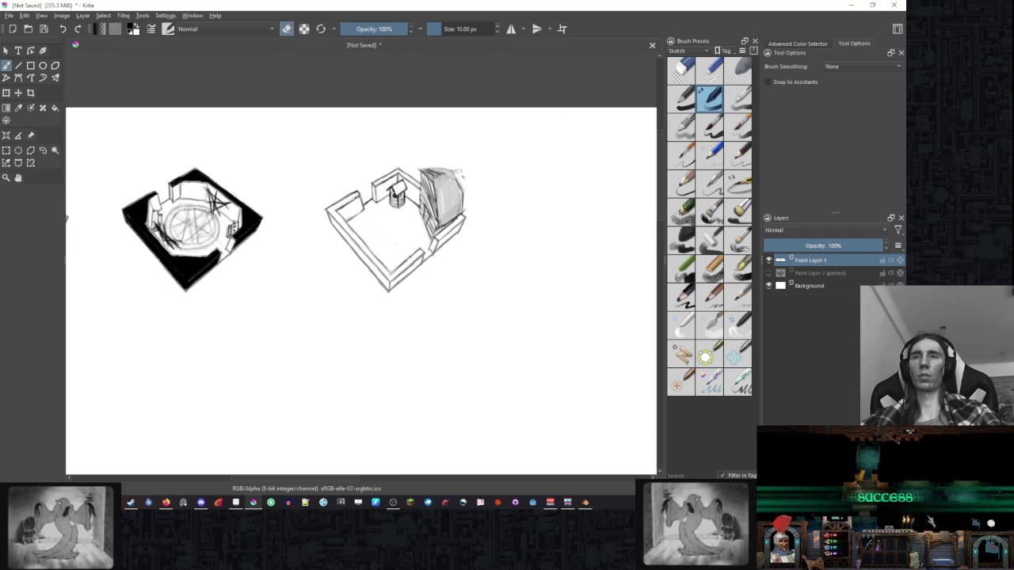
left_click_drag(460, 173, 466, 221)
key("ctrl+z")
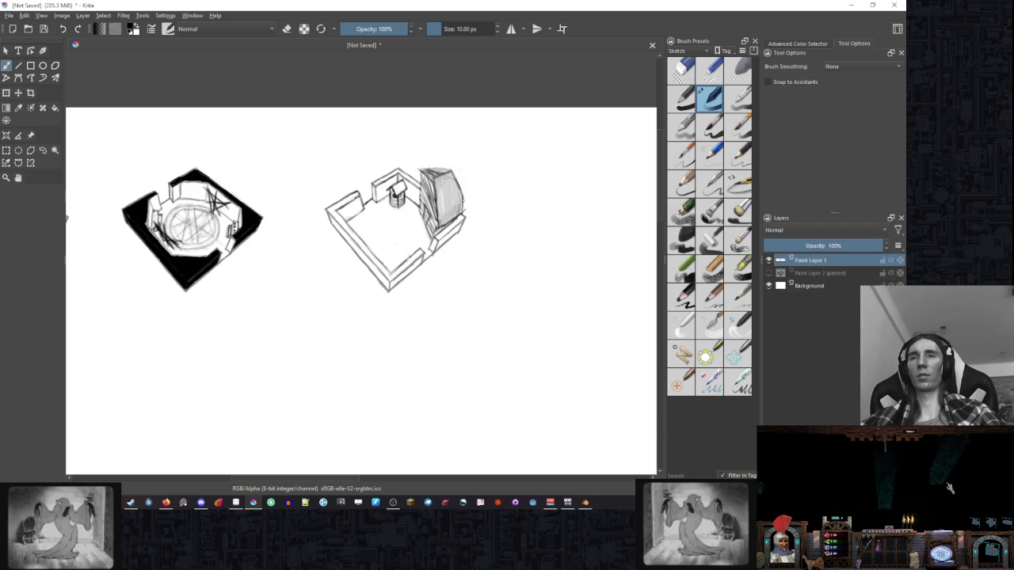
Zoom out to show the plain room, ritual room and well room together in a row.
key("e")
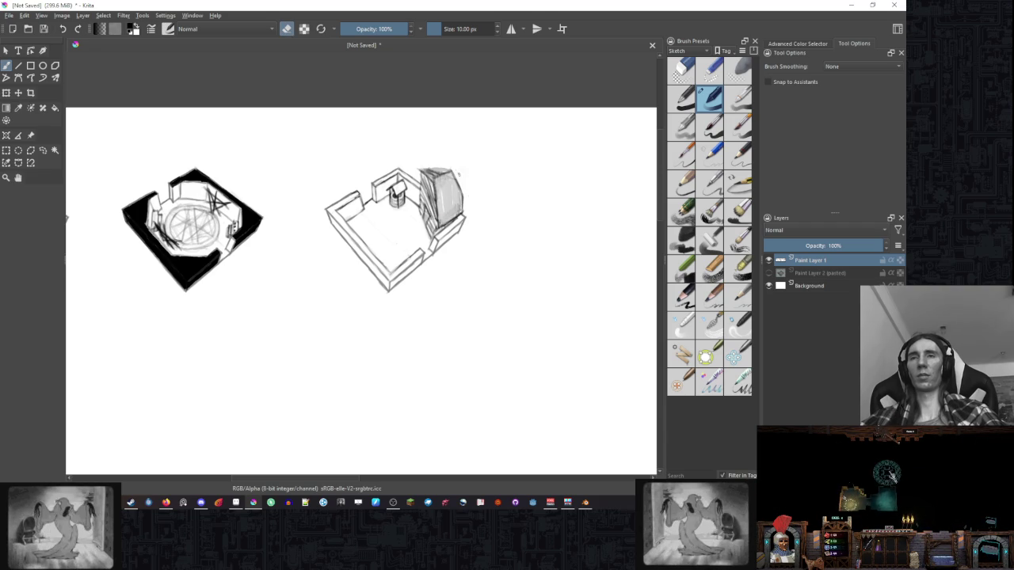
key("e")
key("e")
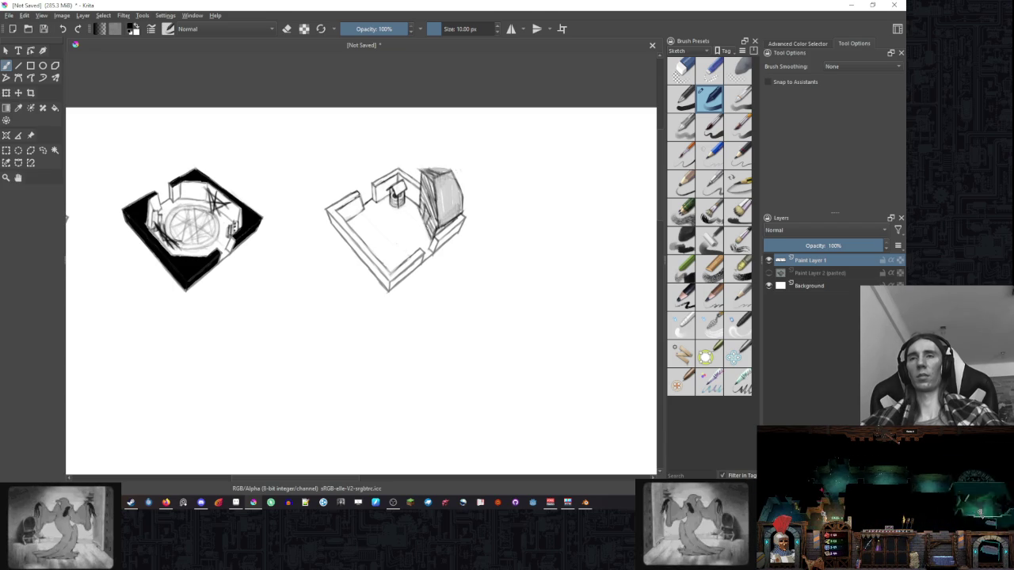
key("e")
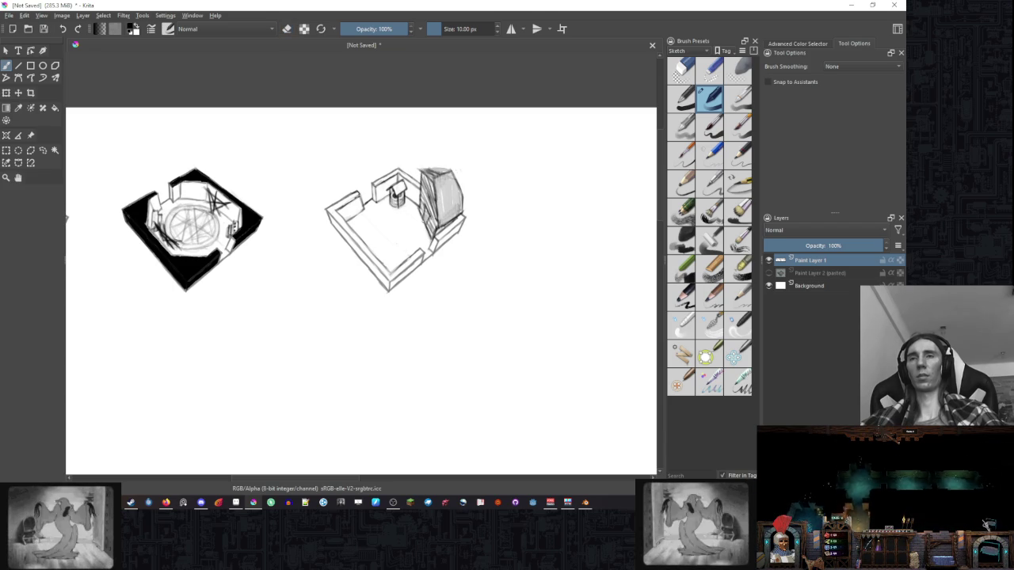
key("e")
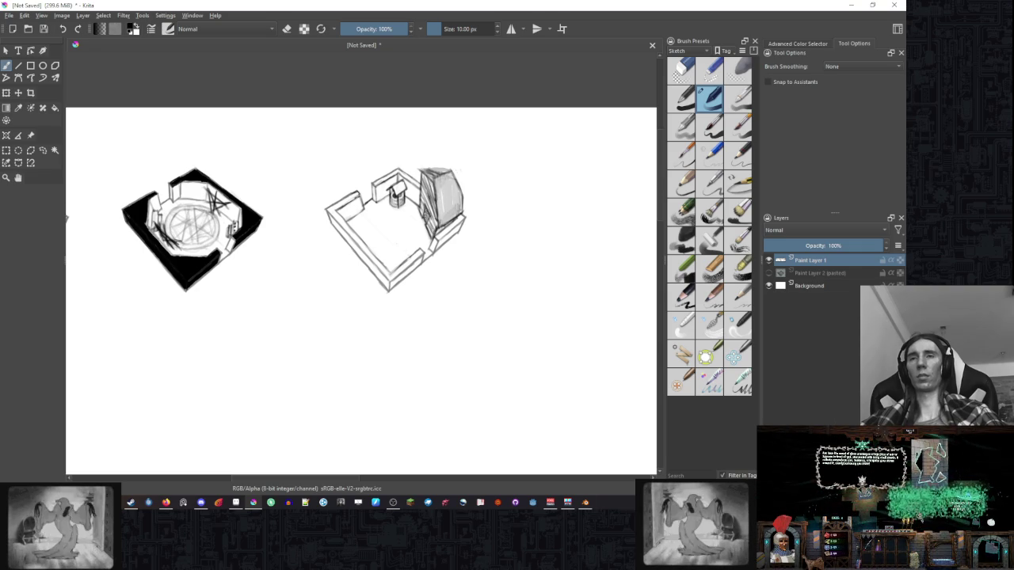
scroll(470, 246, "down", 3)
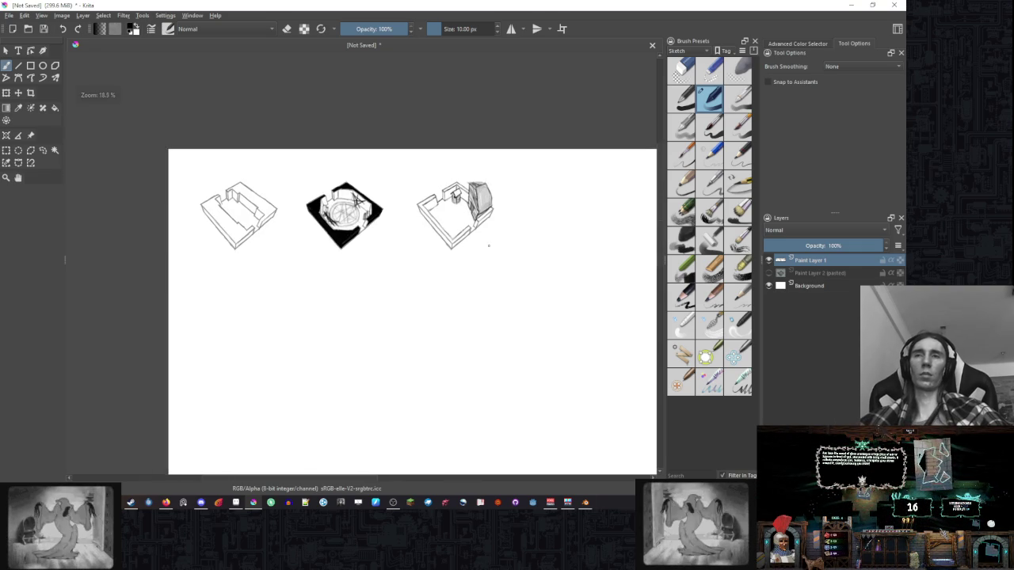
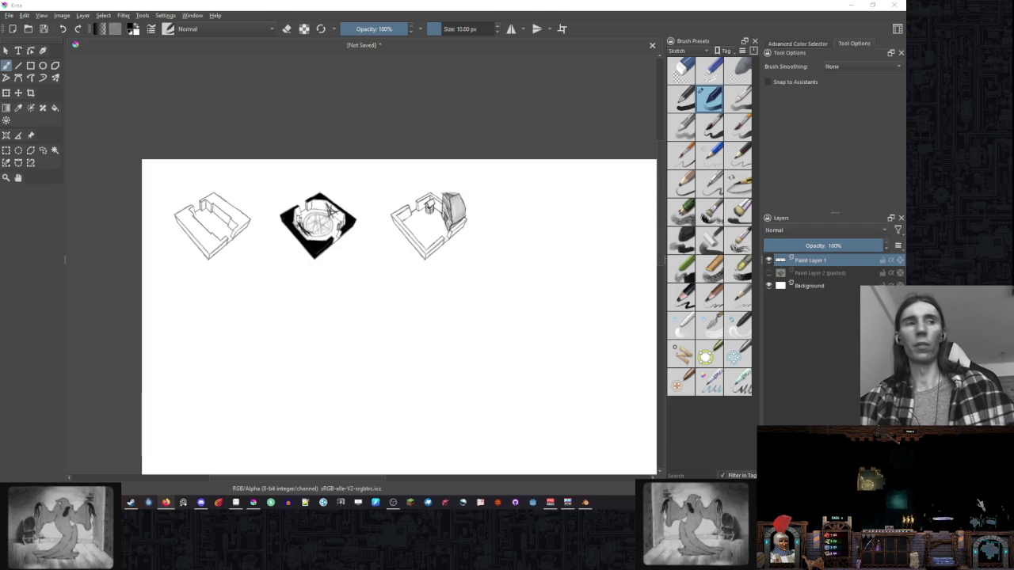
Undo the stray paste and its move so the unwanted pasted layer is removed.
mouse_move(377, 223)
left_mouse_down()
mouse_move(438, 221)
mouse_move(440, 237)
mouse_move(500, 227)
left_mouse_up()
key("ctrl+v")
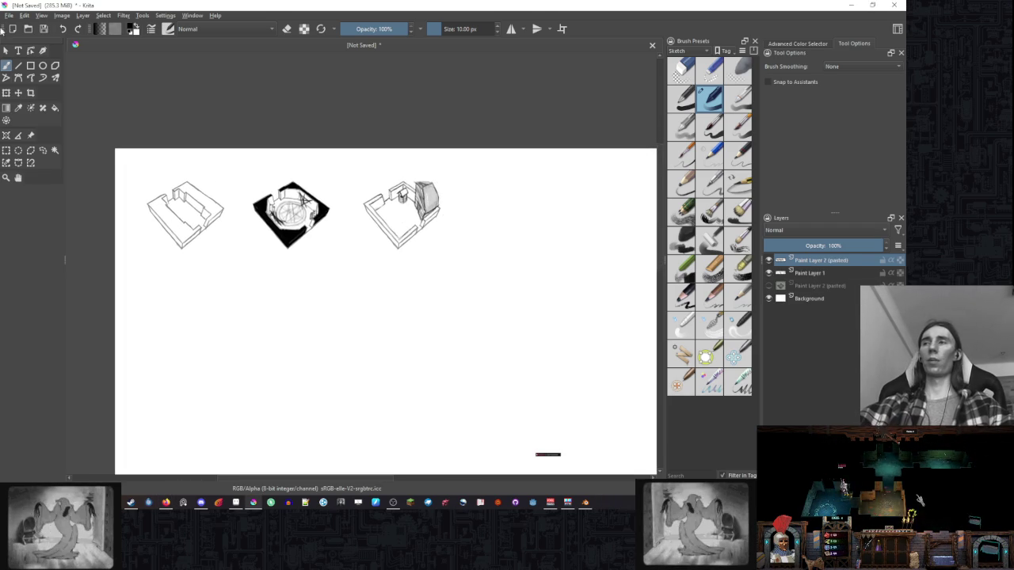
left_click(19, 93)
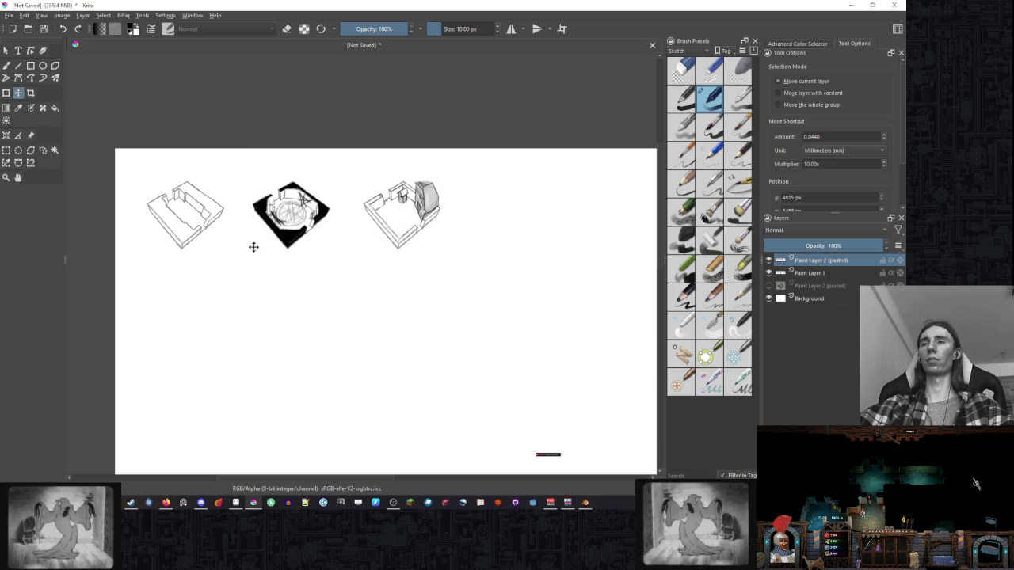
mouse_move(389, 261)
left_mouse_down()
mouse_move(369, 190)
mouse_move(346, 181)
left_mouse_up()
key("ctrl+z")
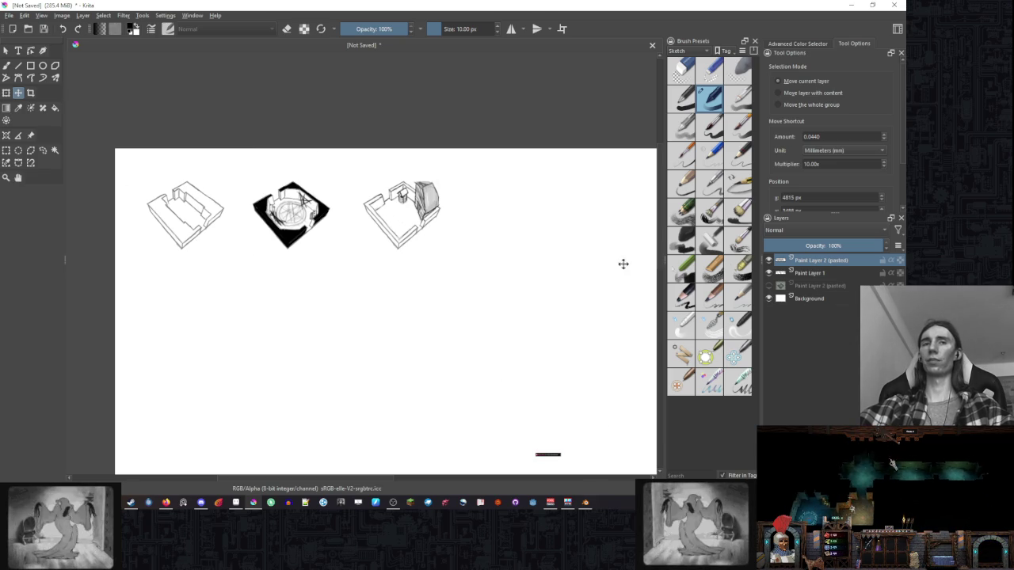
key("ctrl+z")
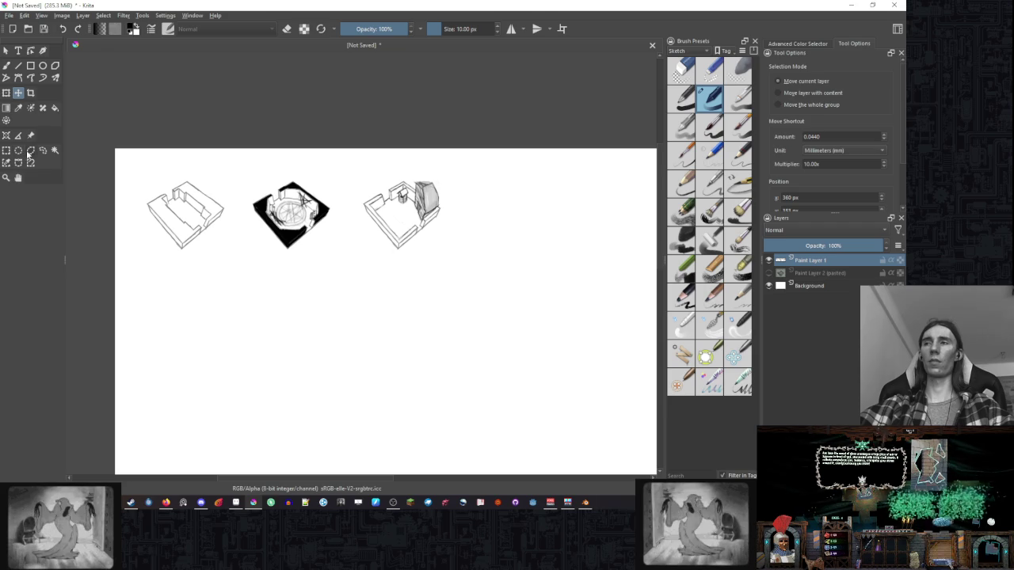
Lasso the first room sketch onto a new layer and move the copy to a fourth spot on the right.
left_click(30, 150)
left_click(43, 150)
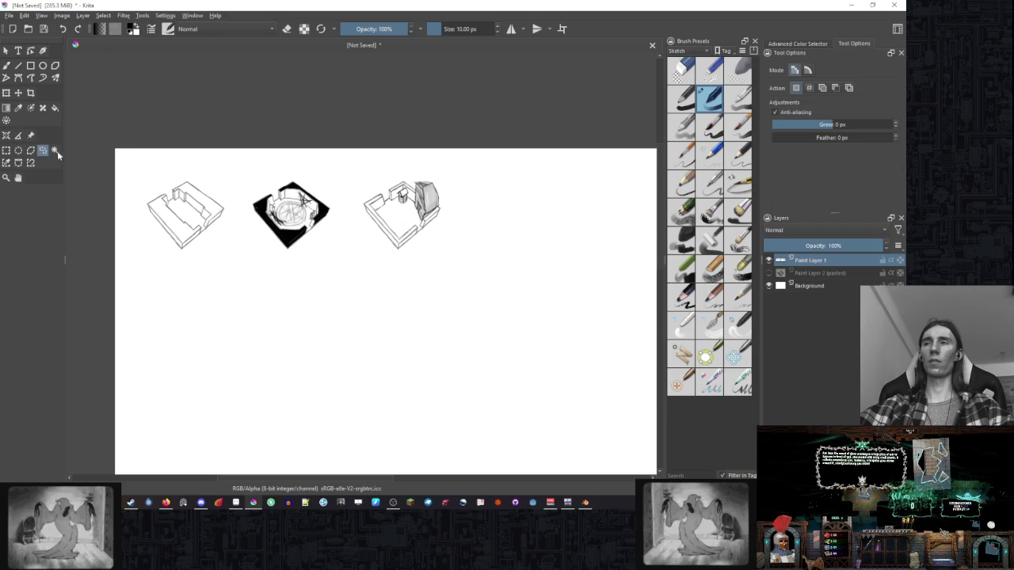
mouse_move(190, 168)
left_mouse_down()
mouse_move(167, 172)
mouse_move(149, 250)
left_mouse_up()
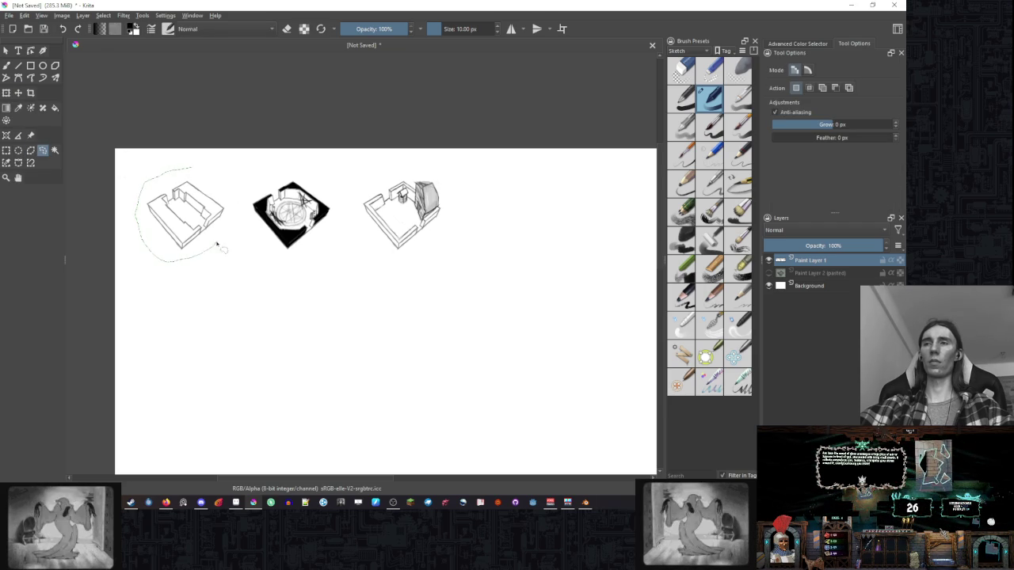
key("ctrl+alt+j")
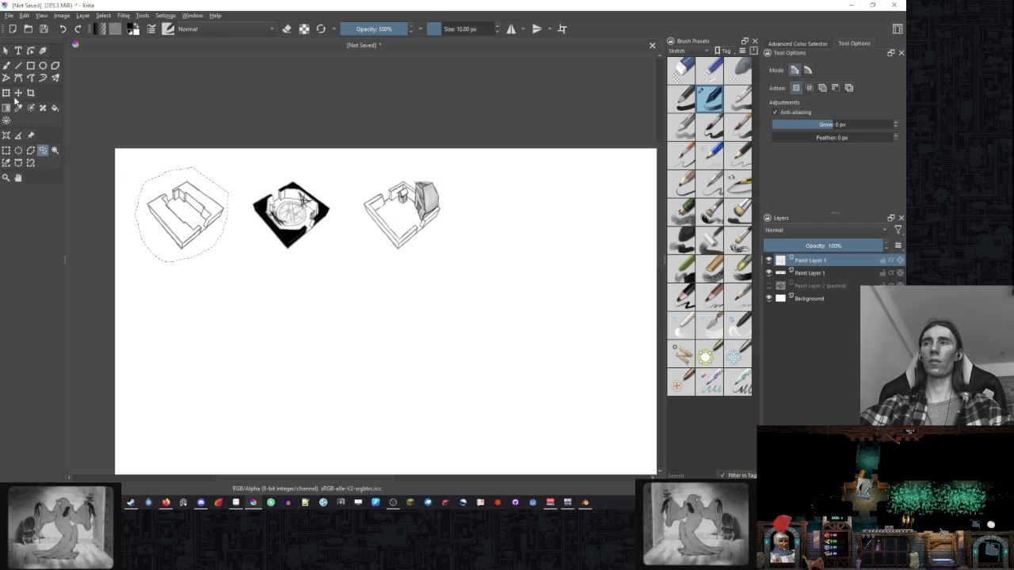
key("ctrl+t")
left_click_drag(206, 232, 532, 233)
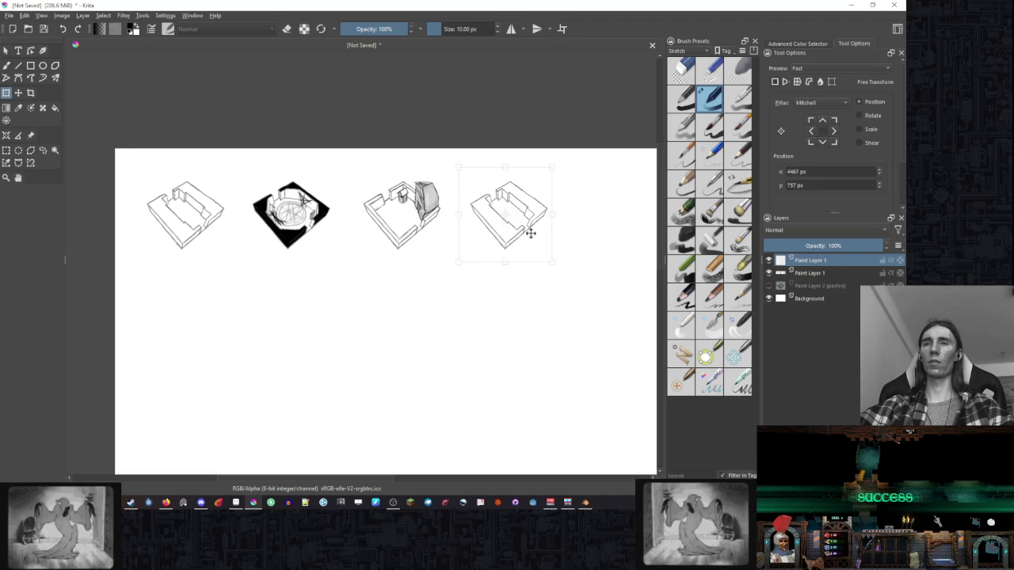
scroll(465, 236, "down", 3)
scroll(465, 236, "up", 2)
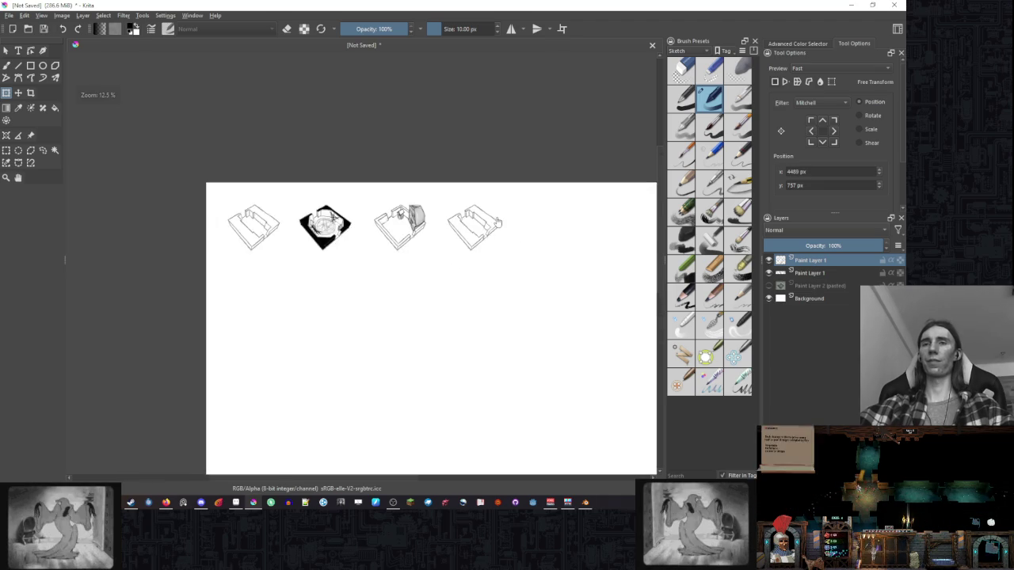
scroll(464, 235, "up", 2)
scroll(459, 234, "up", 2)
key("b")
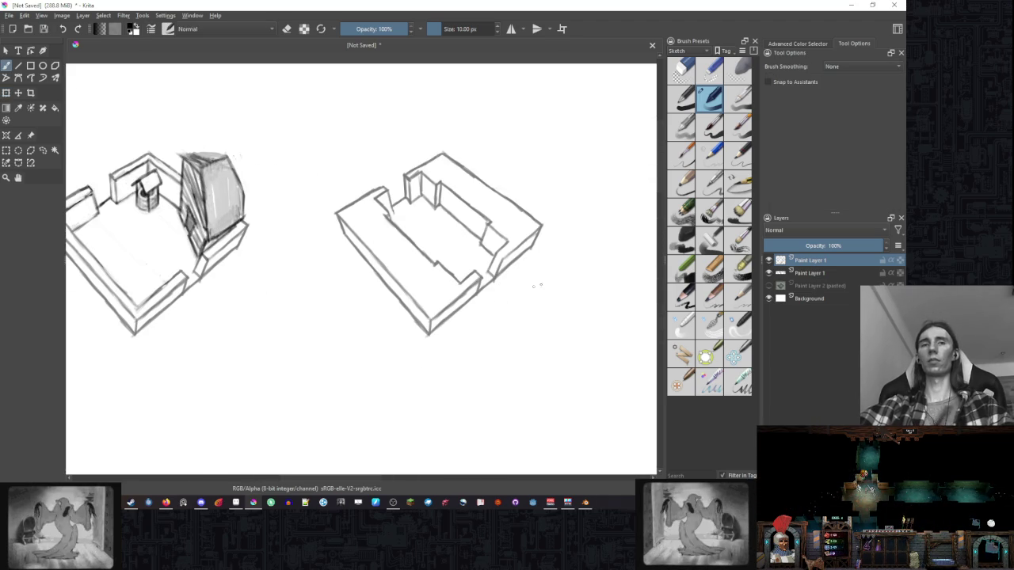
Merge the copied room down and sketch light ledge strokes inside its left wall.
key("ctrl+e")
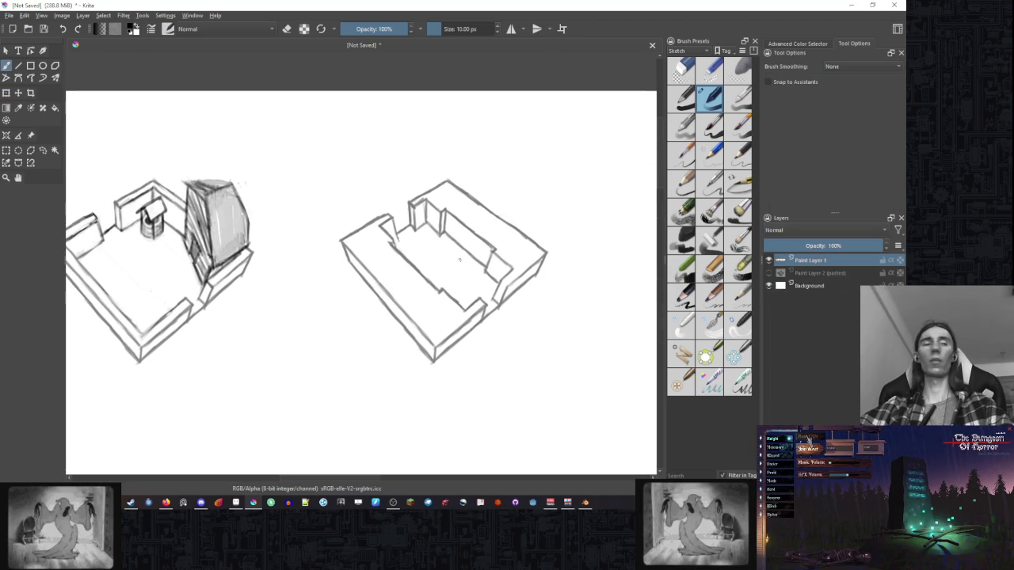
left_click_drag(431, 275, 392, 248)
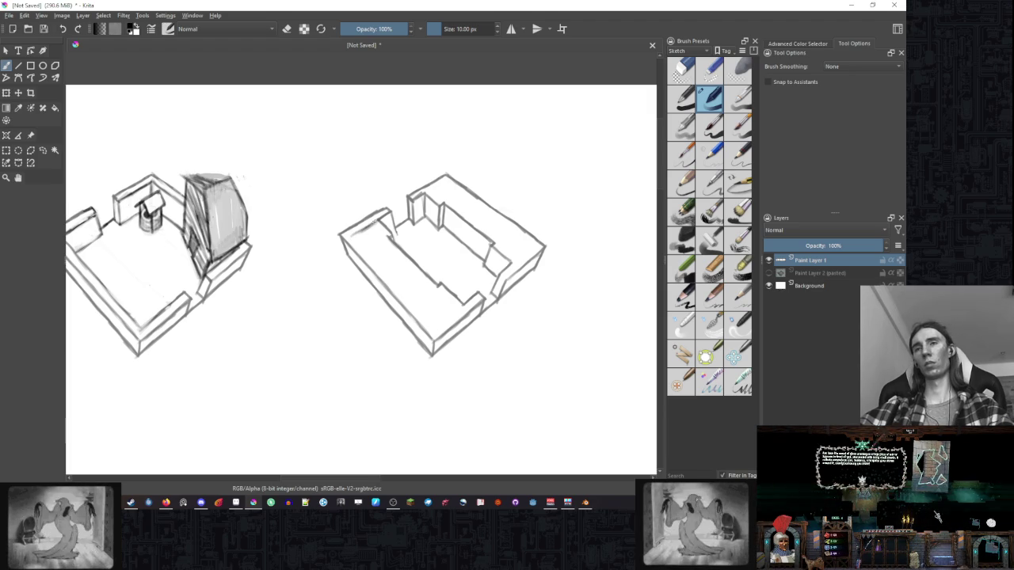
left_click_drag(358, 247, 432, 316)
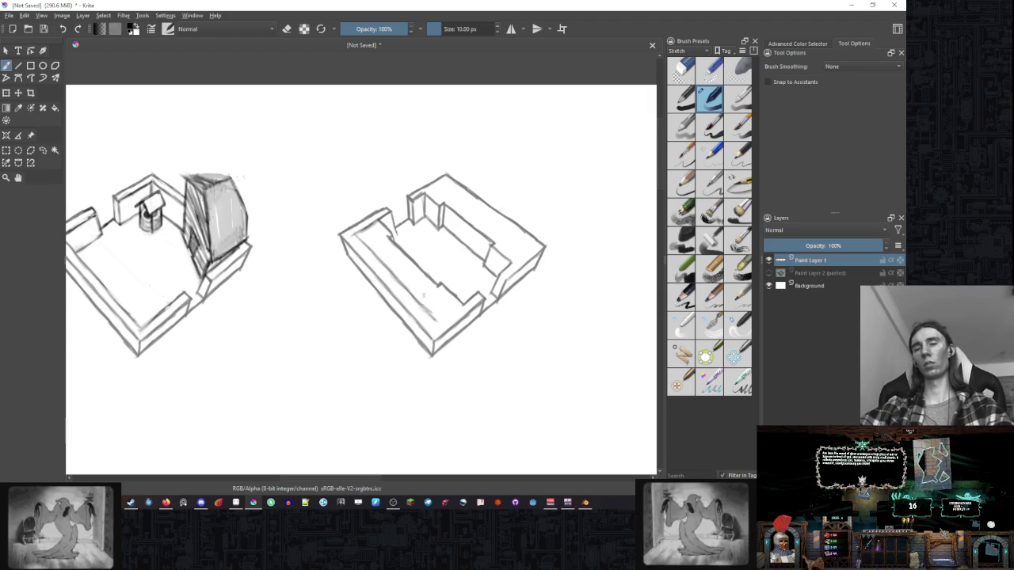
left_click(182, 504)
Load the recently used PureRef board and zoom into the cathedral statues image.
right_click(101, 289)
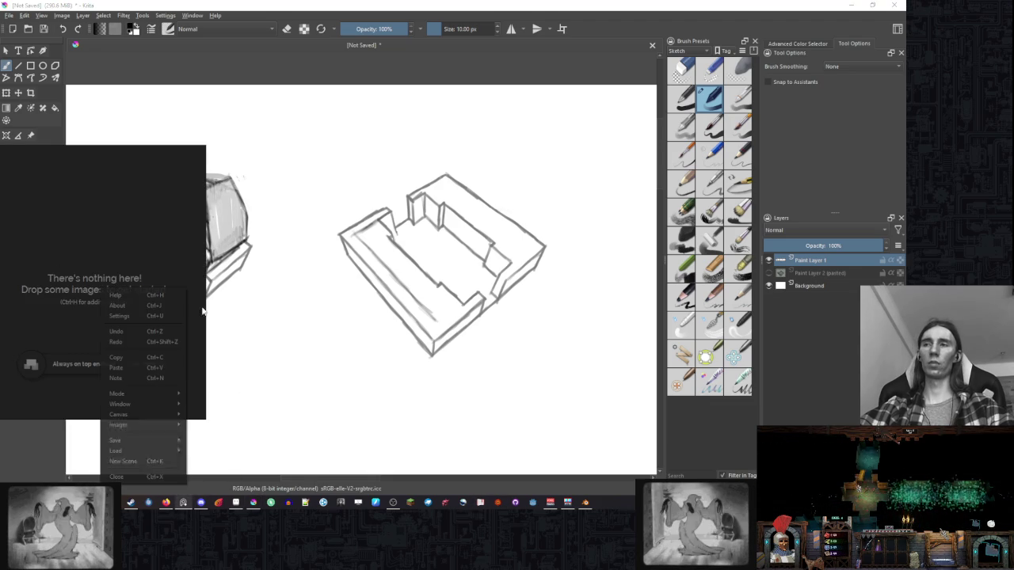
mouse_move(209, 461)
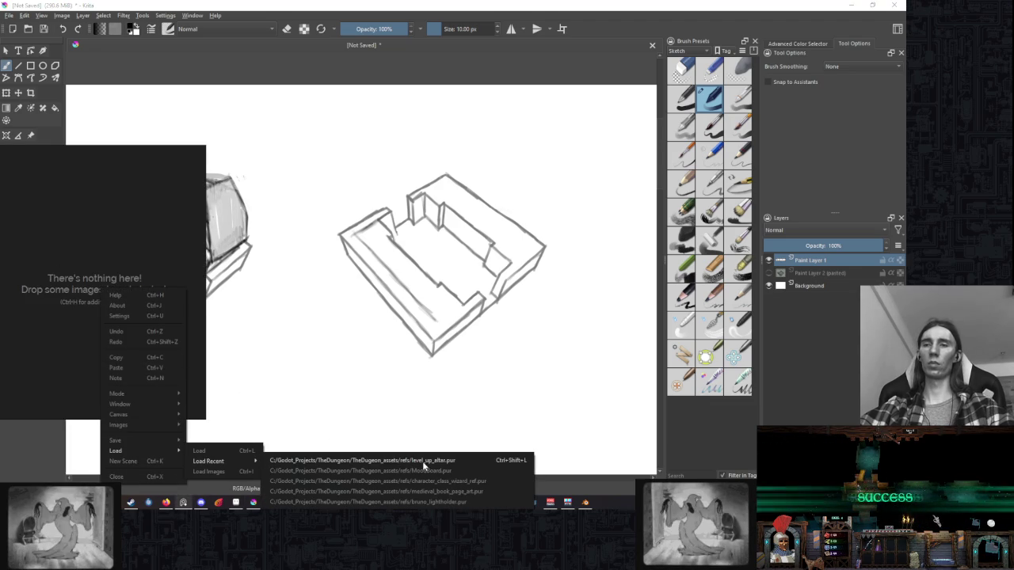
left_click(424, 462)
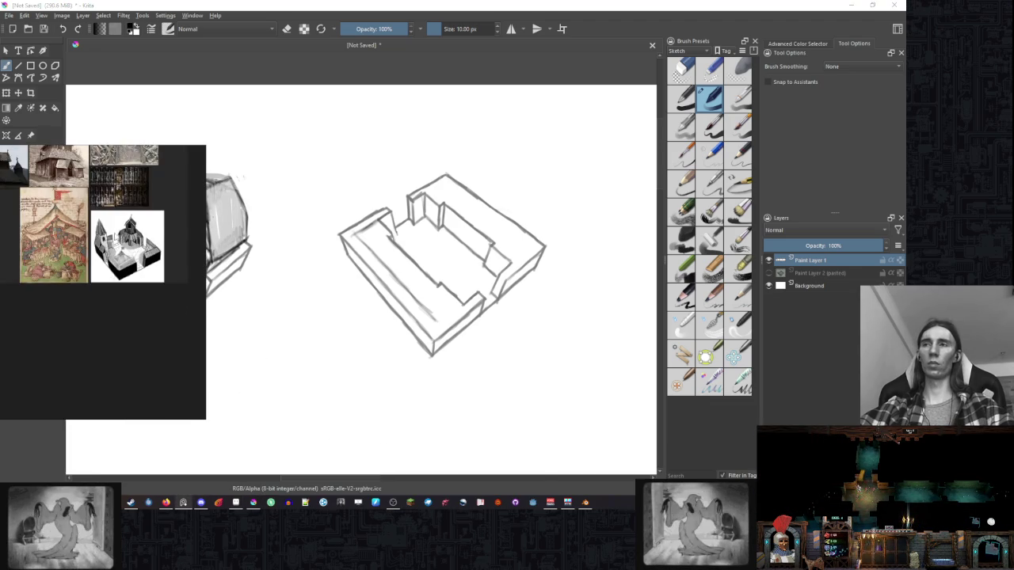
scroll(190, 311, "up", 3)
scroll(191, 311, "up", 3)
scroll(190, 311, "down", 1)
scroll(190, 311, "up", 2)
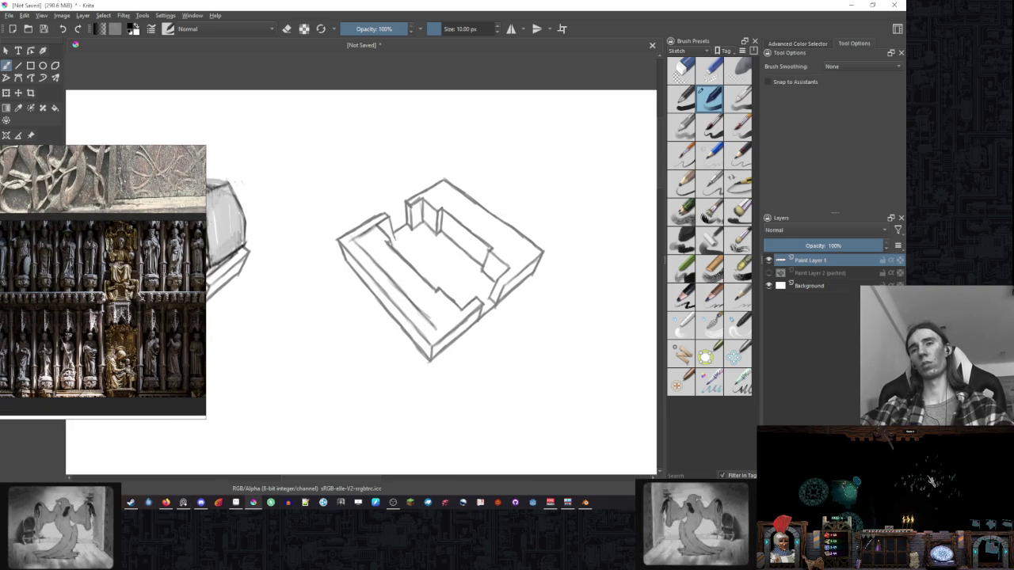
Erase the fourth room's inner right-side ledge and clean up the lines at its inner corner.
key("e")
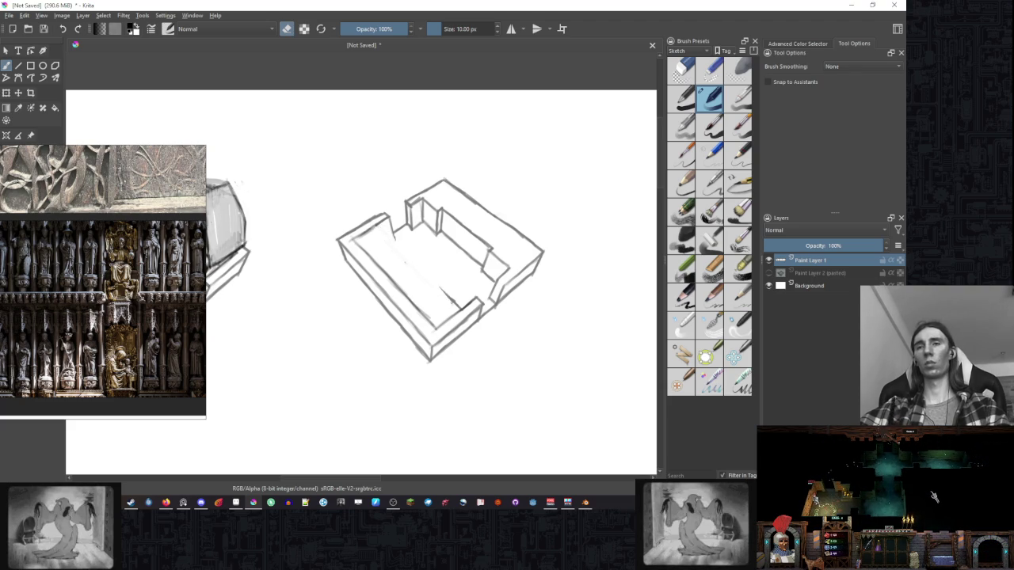
key("e")
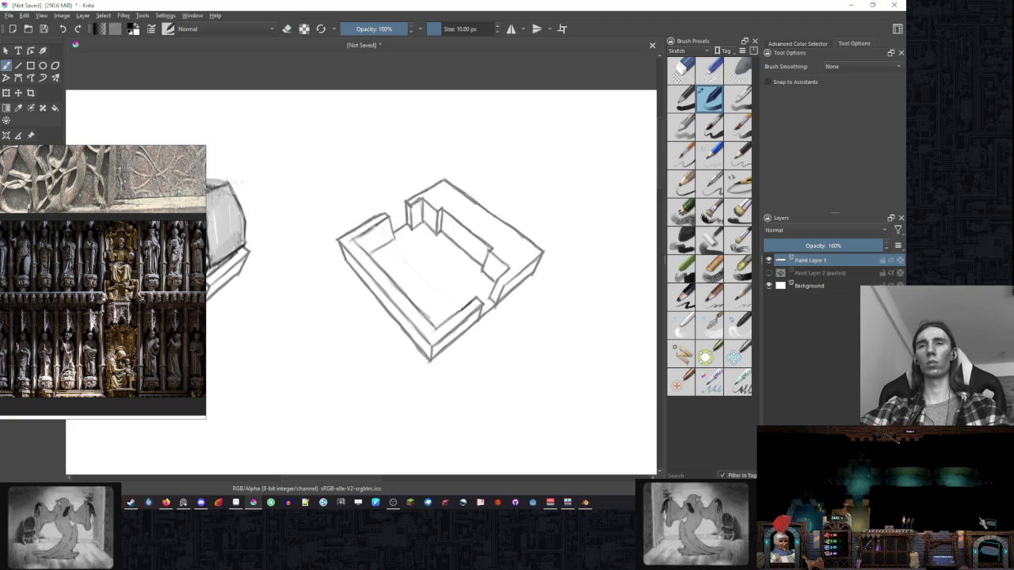
key("e")
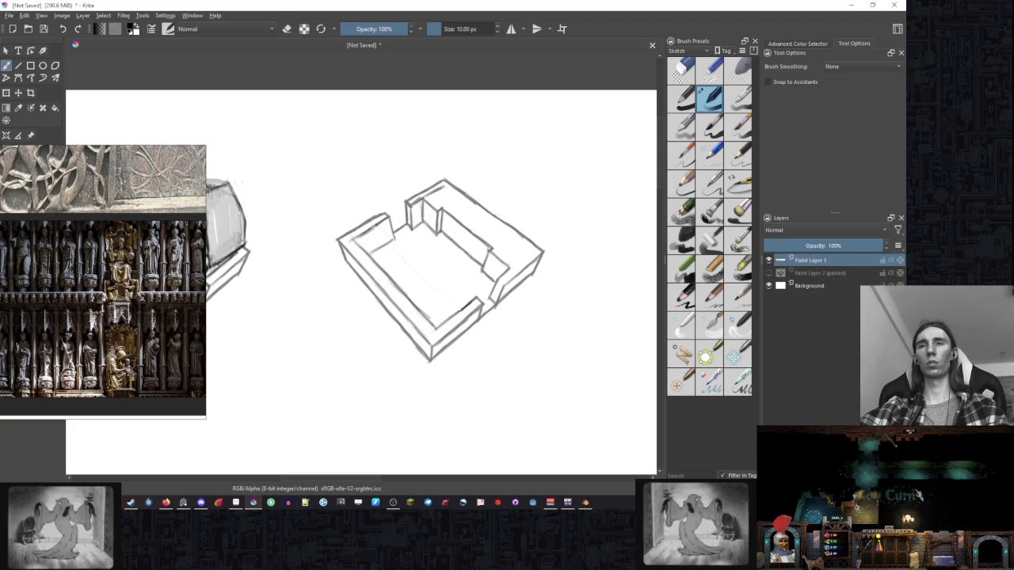
mouse_move(453, 195)
left_mouse_down()
mouse_move(520, 244)
mouse_move(504, 274)
left_mouse_up()
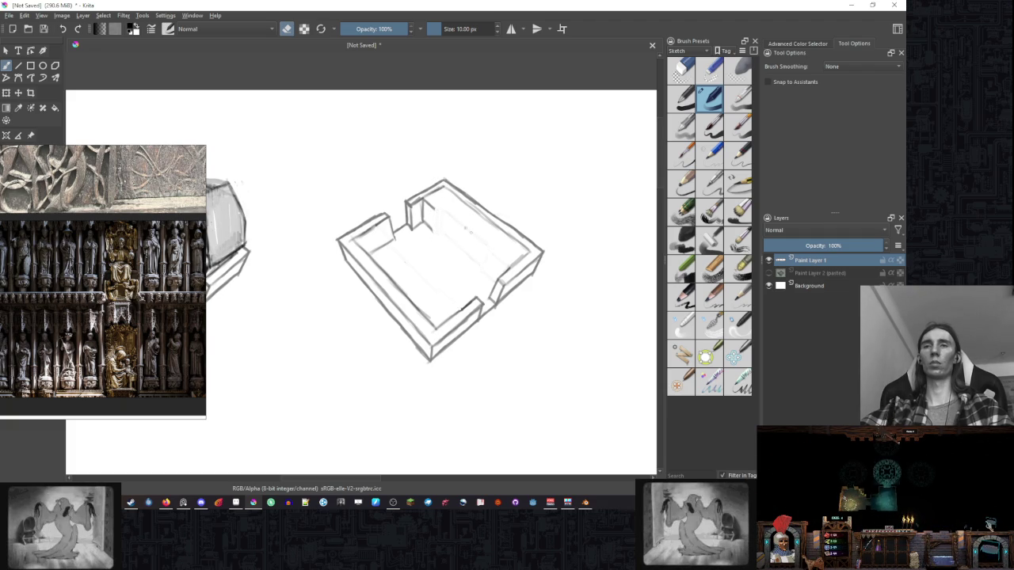
left_click_drag(426, 208, 429, 230)
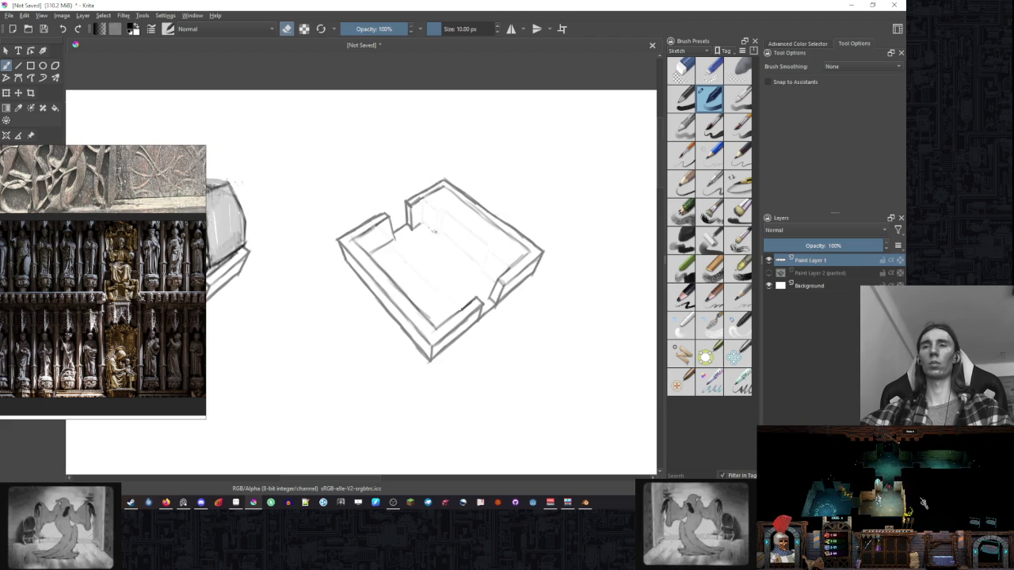
key("e")
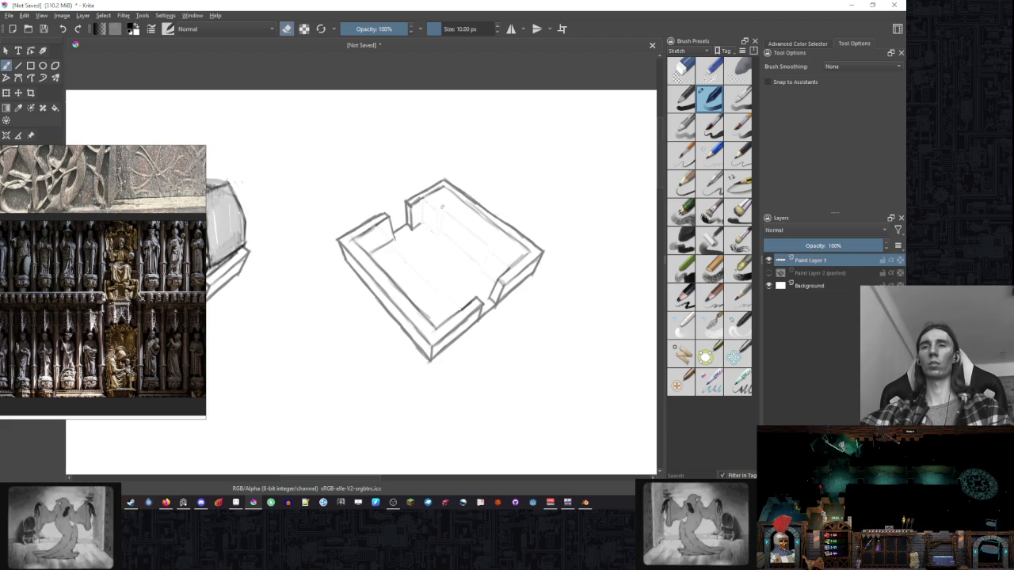